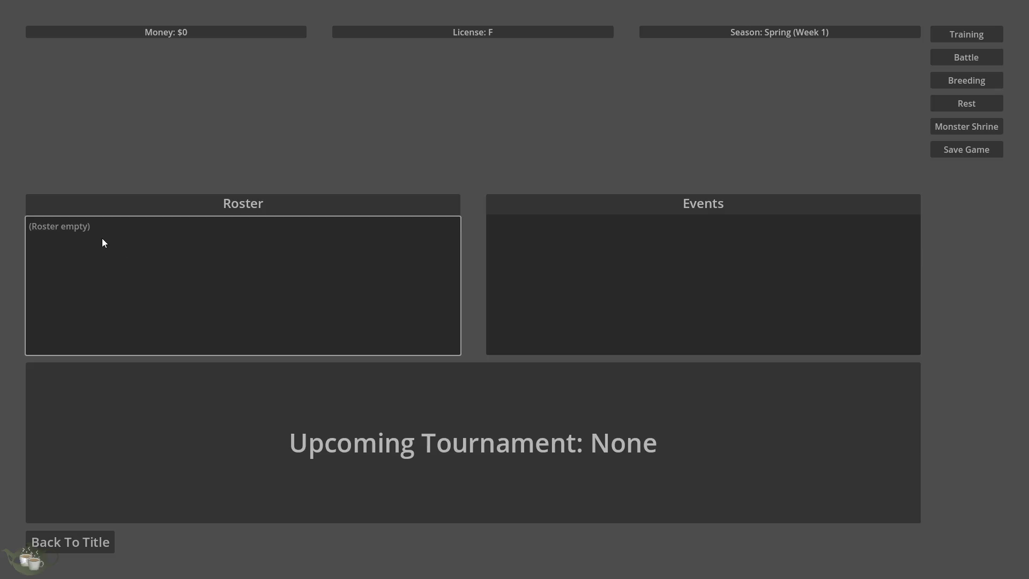
Launch the Steam client from the system search.
{"action": "left_click", "coordinate": [684, 239]}
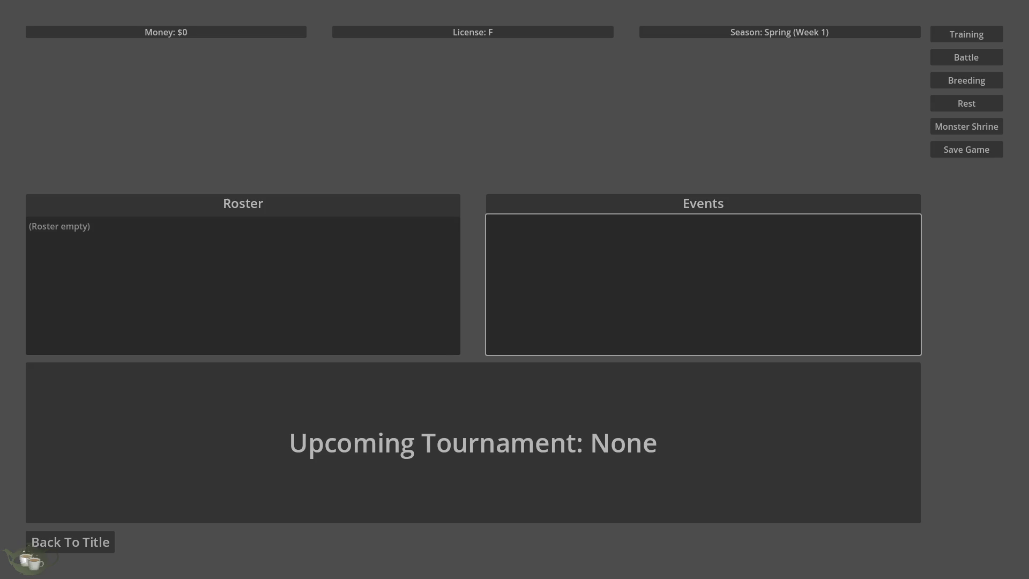
{"action": "key", "text": "super"}
{"action": "type", "text": "stre"}
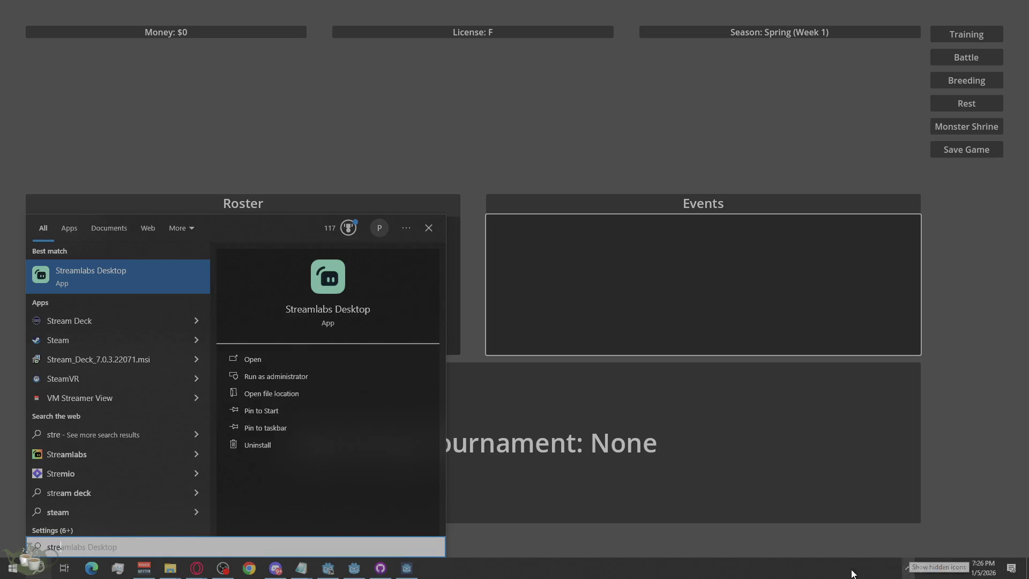
{"action": "type", "text": "am"}
{"action": "left_click", "coordinate": [80, 356]}
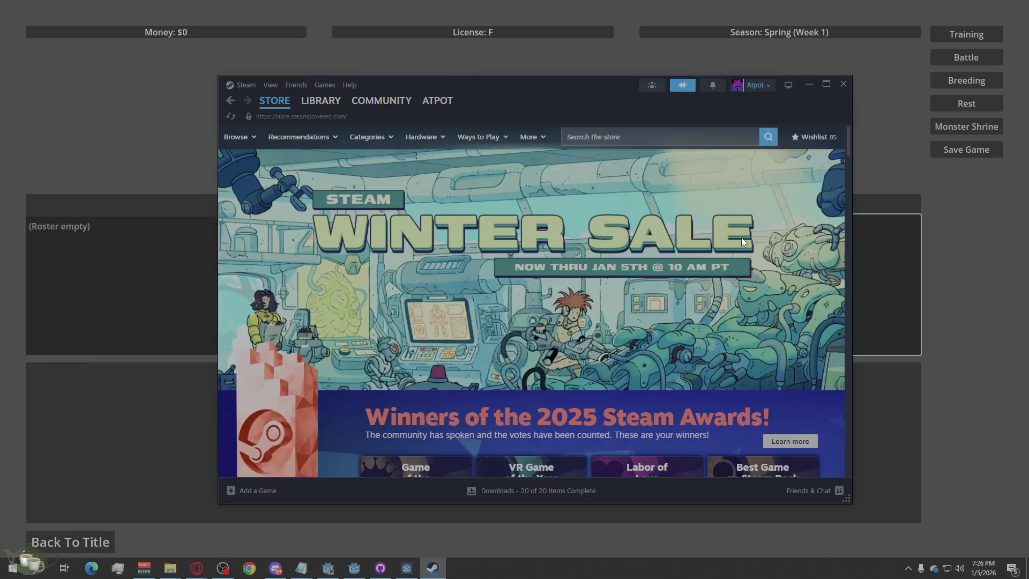
Search the store for 'mew', open the Mewgenics page and pause its trailer.
{"action": "left_click", "coordinate": [626, 138]}
{"action": "type", "text": "mew"}
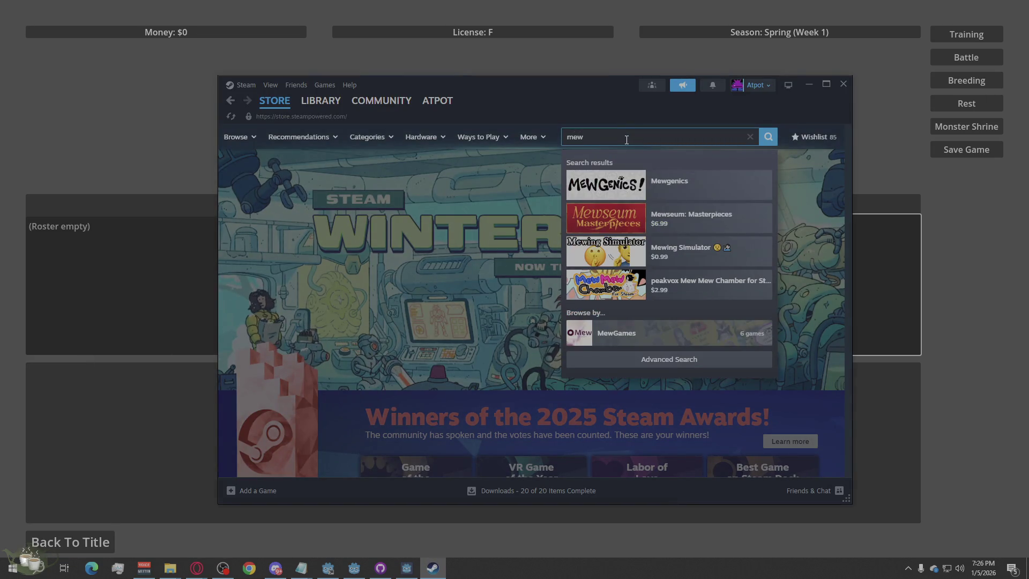
{"action": "left_click", "coordinate": [723, 180]}
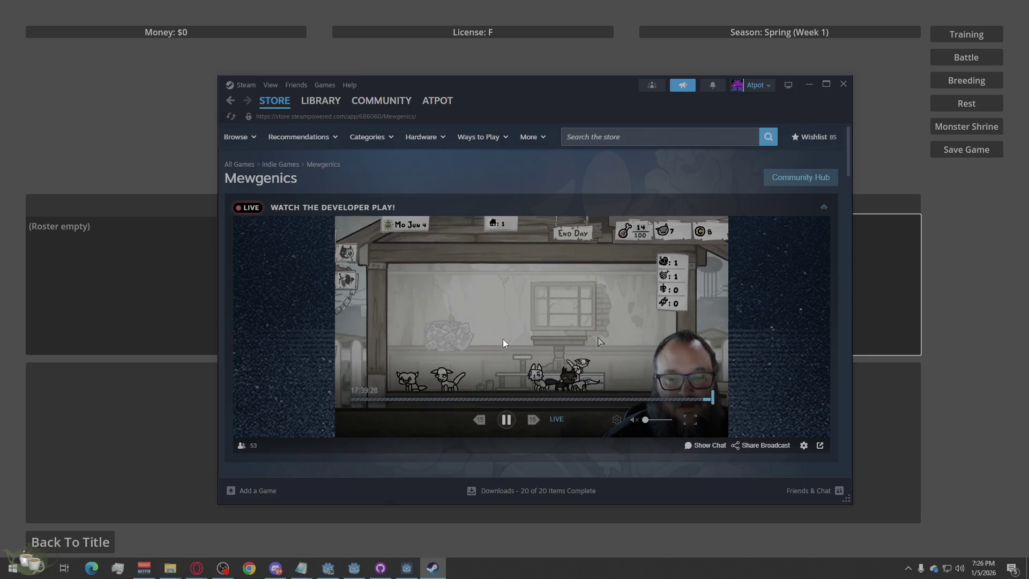
{"action": "scroll", "coordinate": [502, 339], "scroll_direction": "down", "scroll_amount": 2}
{"action": "scroll", "coordinate": [502, 339], "scroll_direction": "down", "scroll_amount": 3}
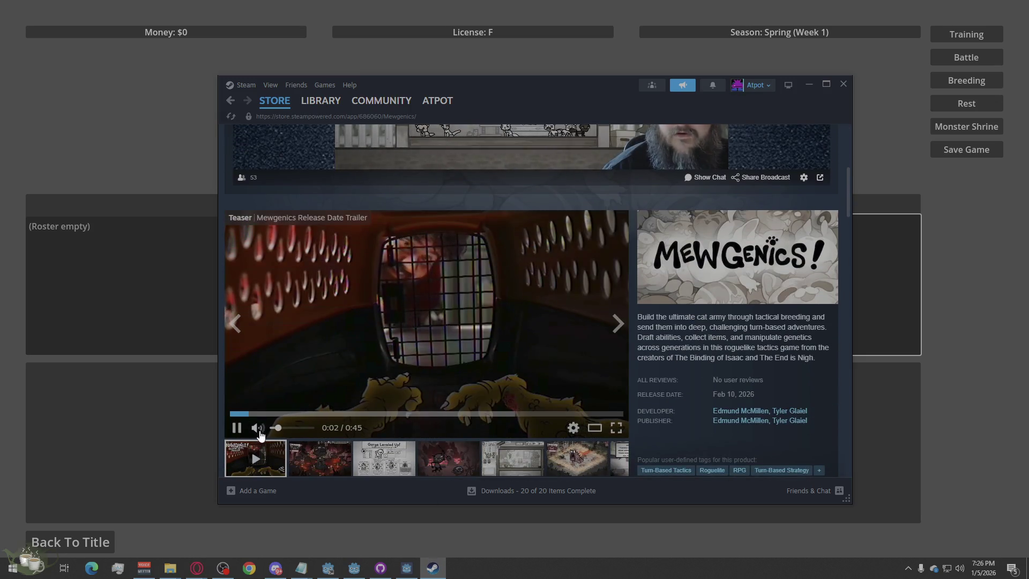
{"action": "left_click", "coordinate": [417, 292]}
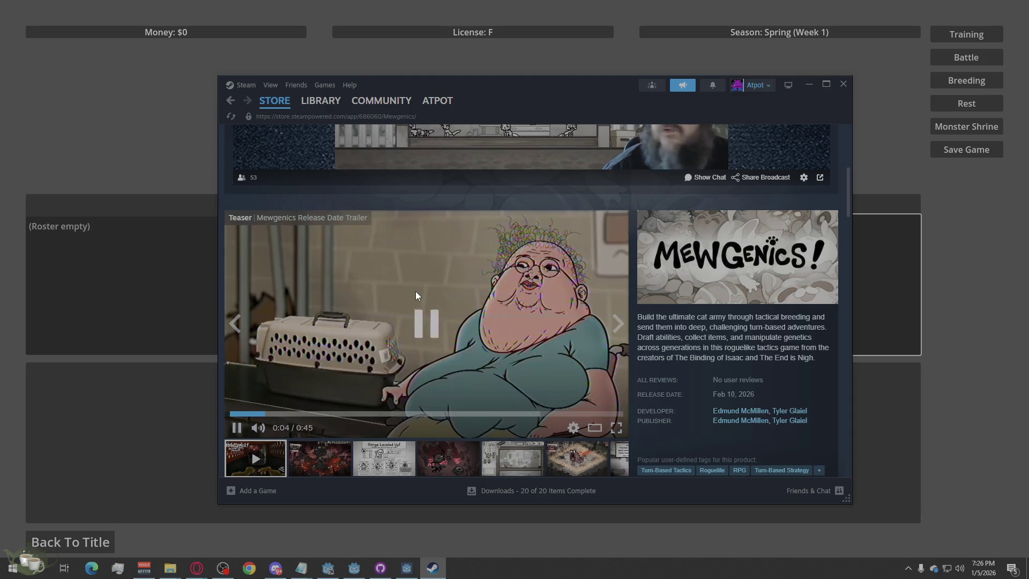
Add Mewgenics to the wishlist and maximize the Steam window.
{"action": "scroll", "coordinate": [683, 324], "scroll_direction": "down", "scroll_amount": 4}
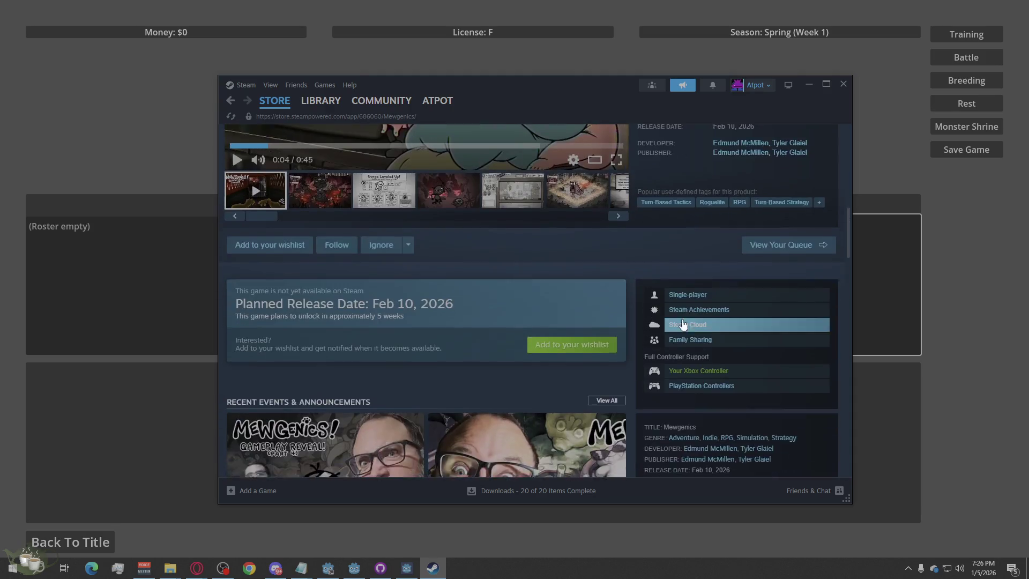
{"action": "left_click", "coordinate": [539, 402]}
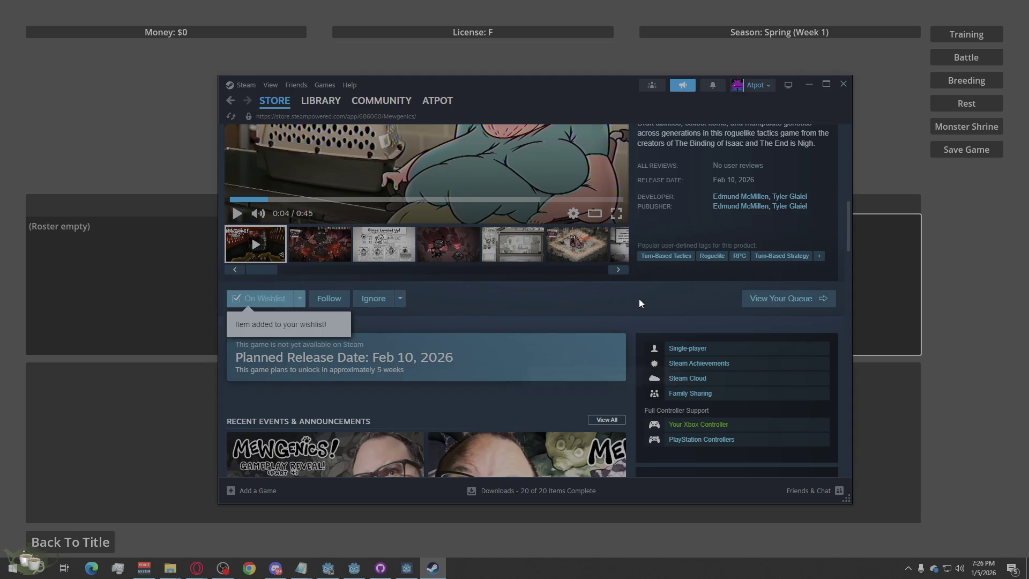
{"action": "scroll", "coordinate": [639, 298], "scroll_direction": "down", "scroll_amount": 3}
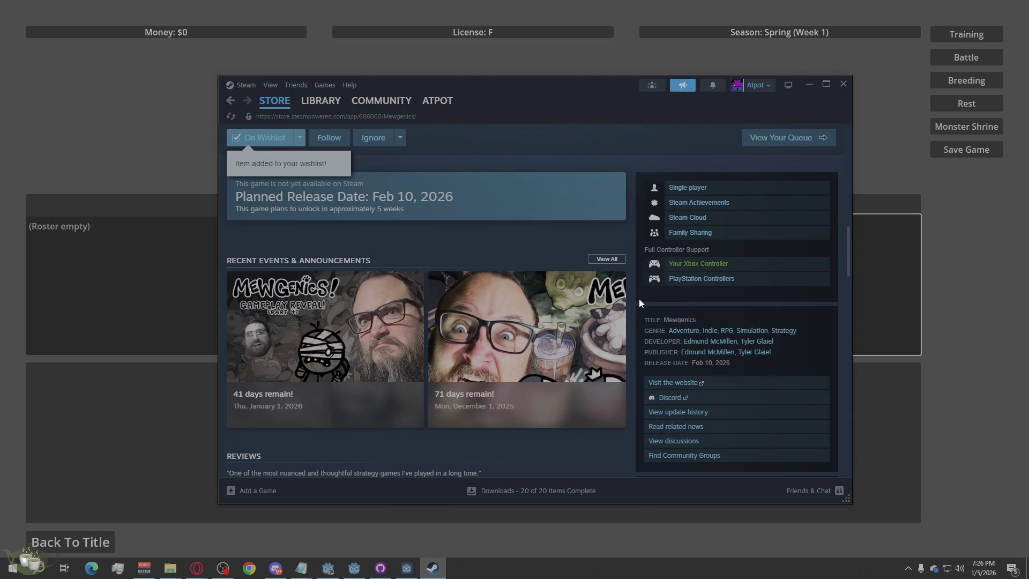
{"action": "scroll", "coordinate": [641, 303], "scroll_direction": "up", "scroll_amount": 6}
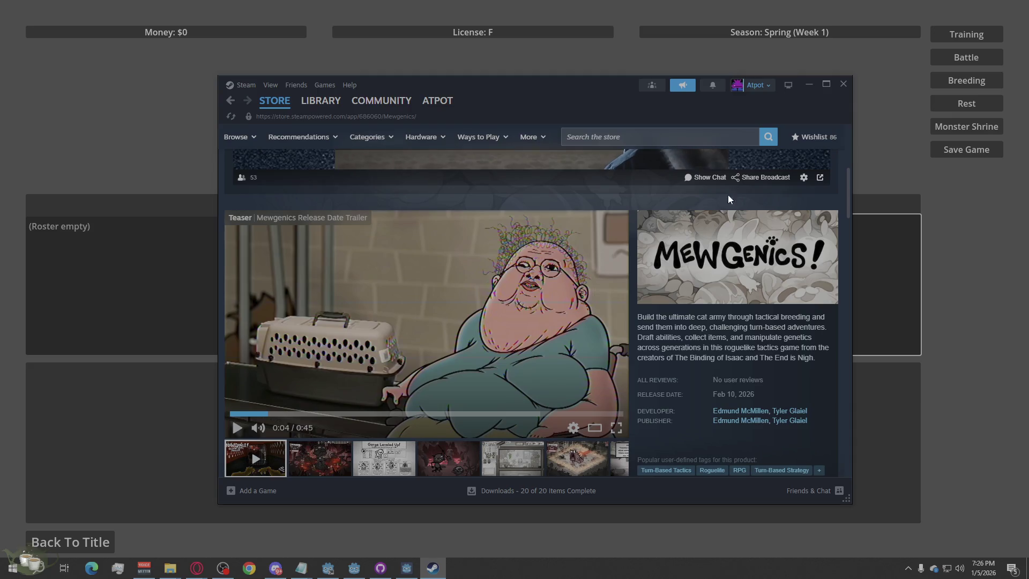
{"action": "left_click", "coordinate": [826, 84]}
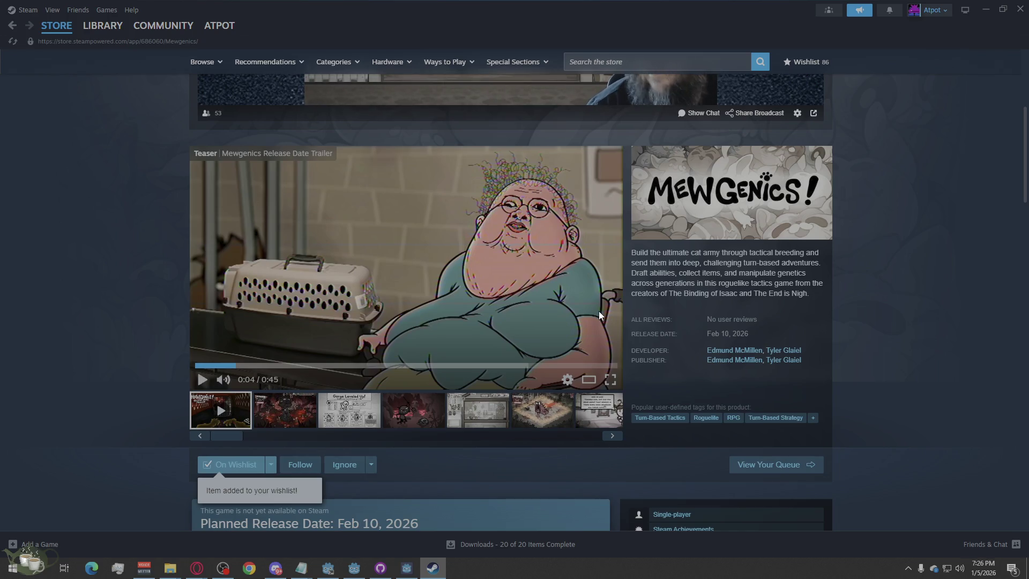
Play the Mewgenics release date trailer, pause it at 0:12, then let it finish.
{"action": "left_click", "coordinate": [401, 295]}
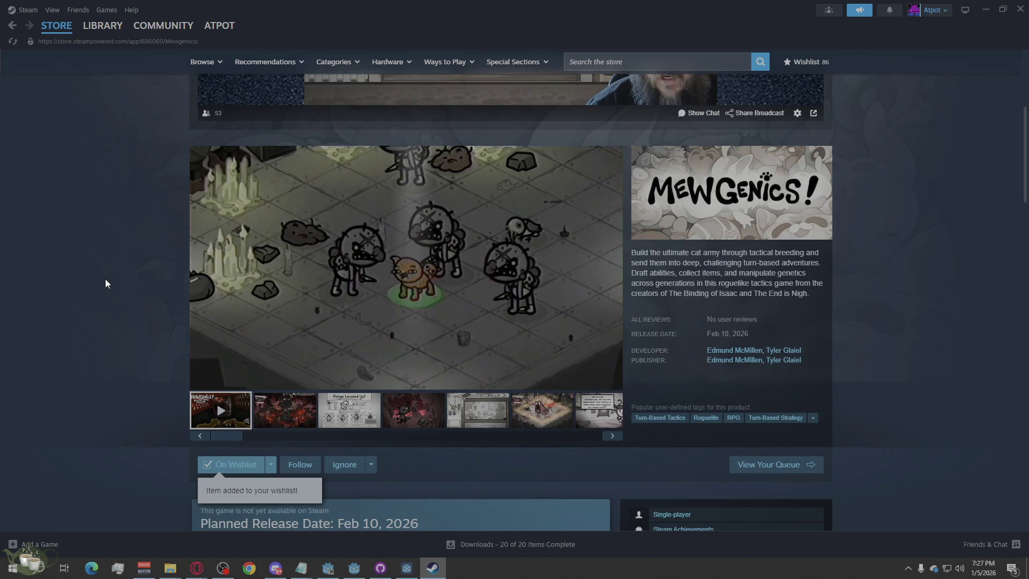
{"action": "mouse_move", "coordinate": [287, 267]}
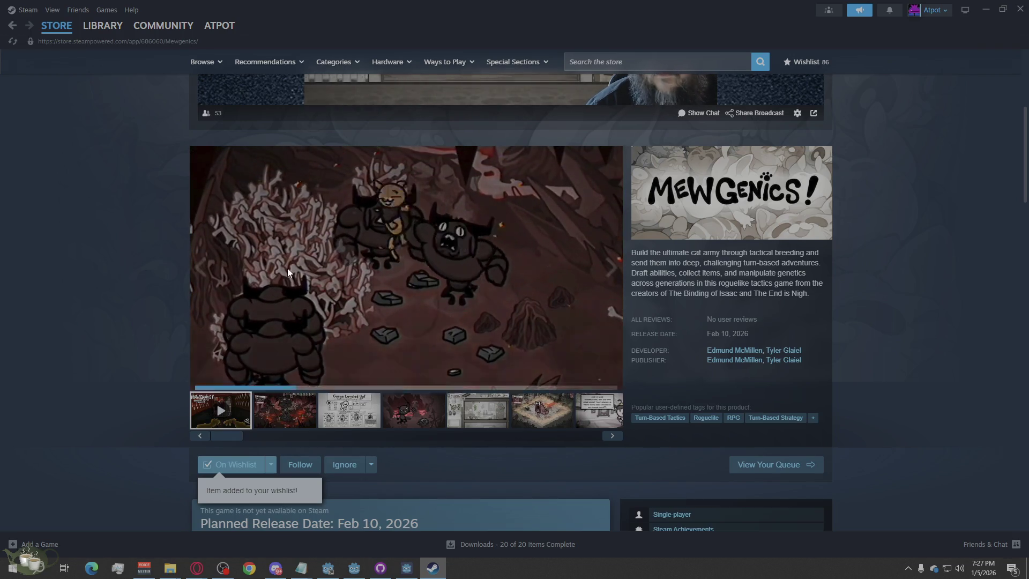
{"action": "left_click", "coordinate": [395, 265]}
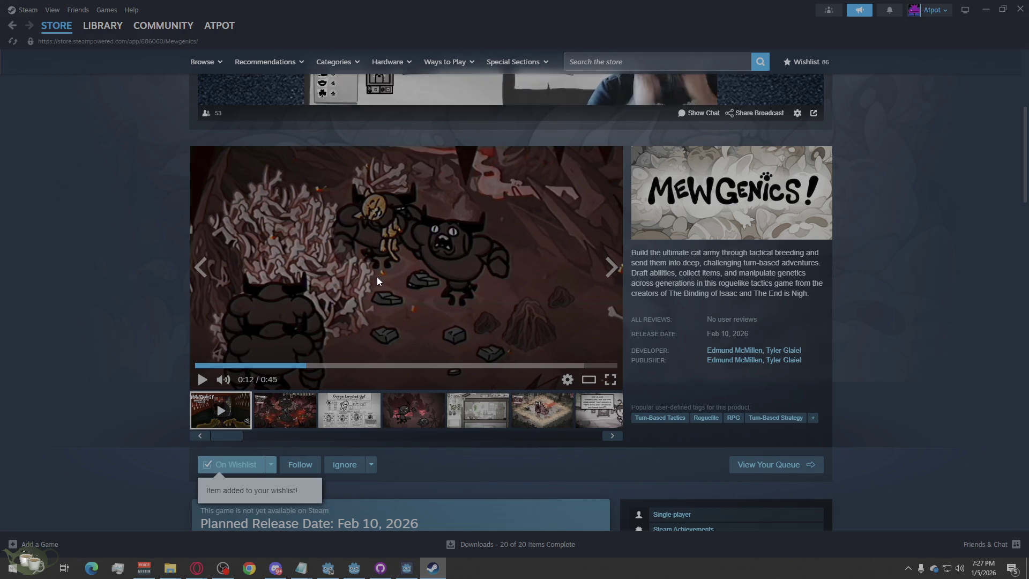
{"action": "left_click", "coordinate": [357, 249]}
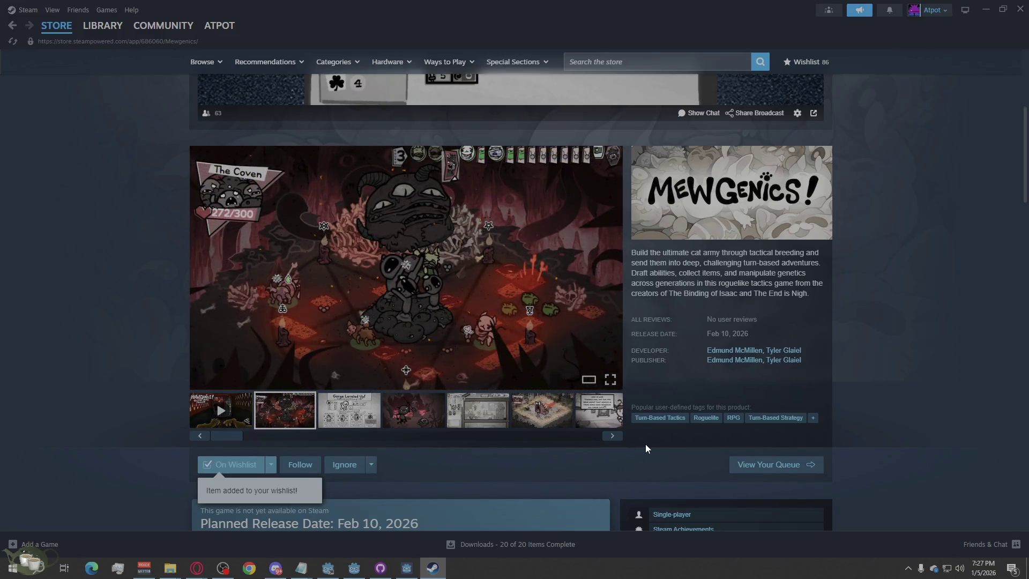
Browse the gallery screenshots from Gorge Leveled Up through The Caves.
{"action": "left_click", "coordinate": [363, 413]}
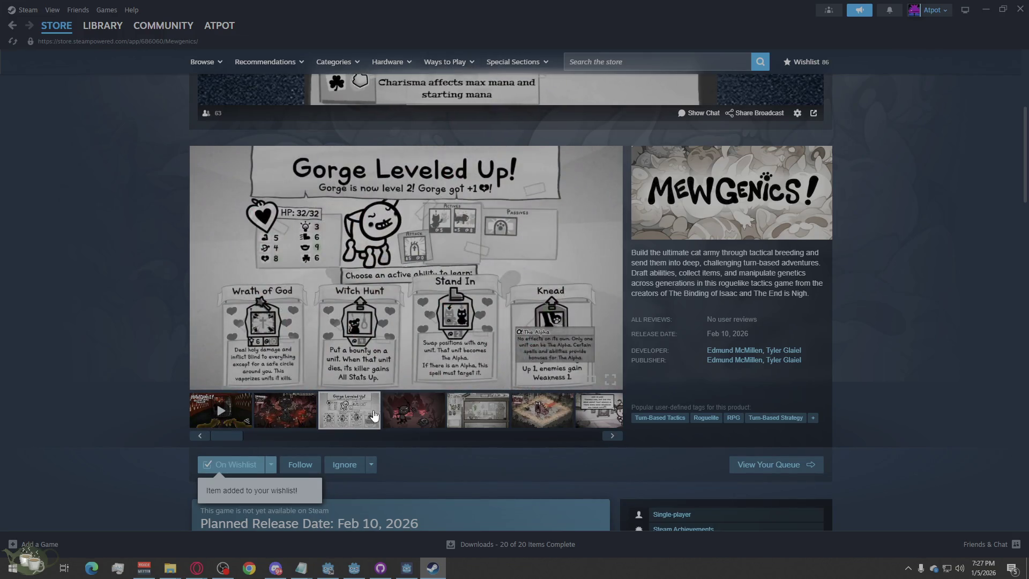
{"action": "left_click", "coordinate": [427, 407]}
{"action": "left_click", "coordinate": [477, 411]}
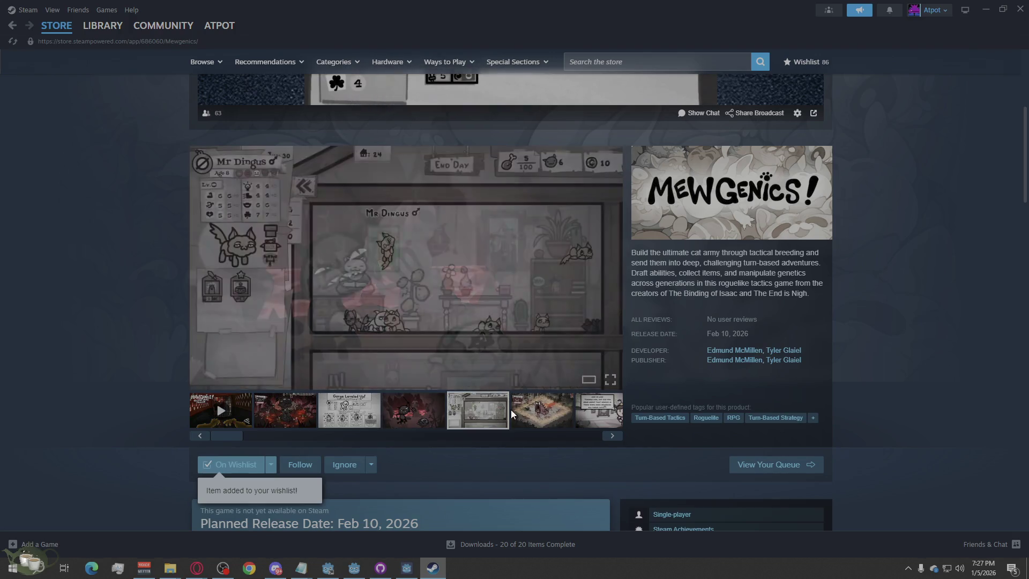
{"action": "left_click", "coordinate": [546, 414]}
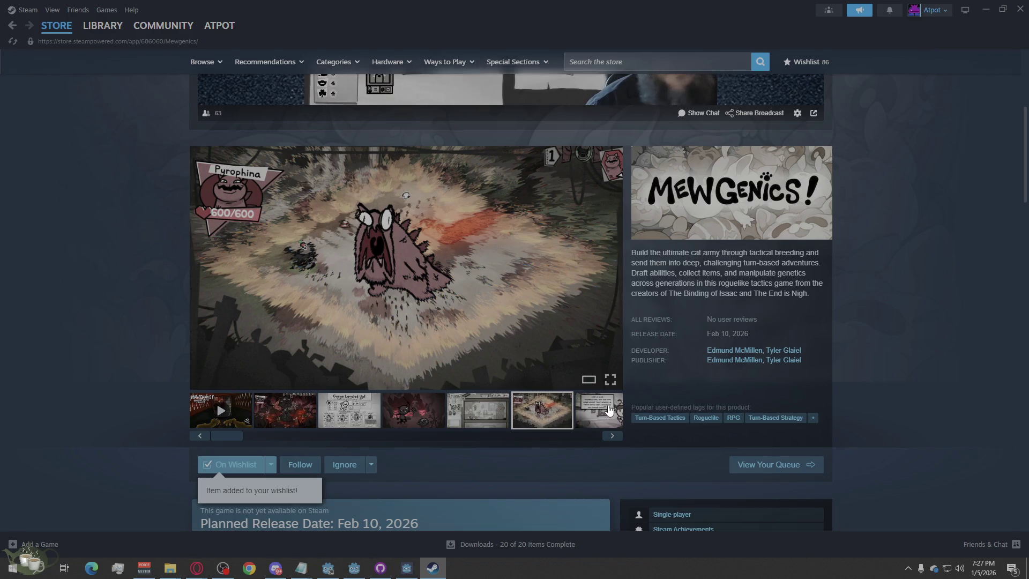
{"action": "left_click", "coordinate": [609, 410]}
{"action": "left_click", "coordinate": [288, 418]}
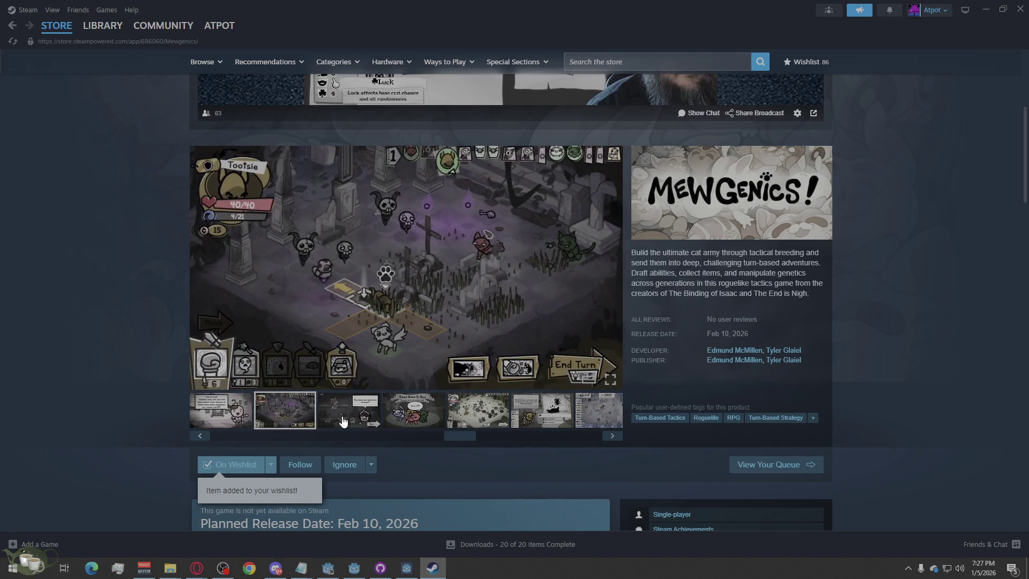
{"action": "left_click", "coordinate": [354, 419]}
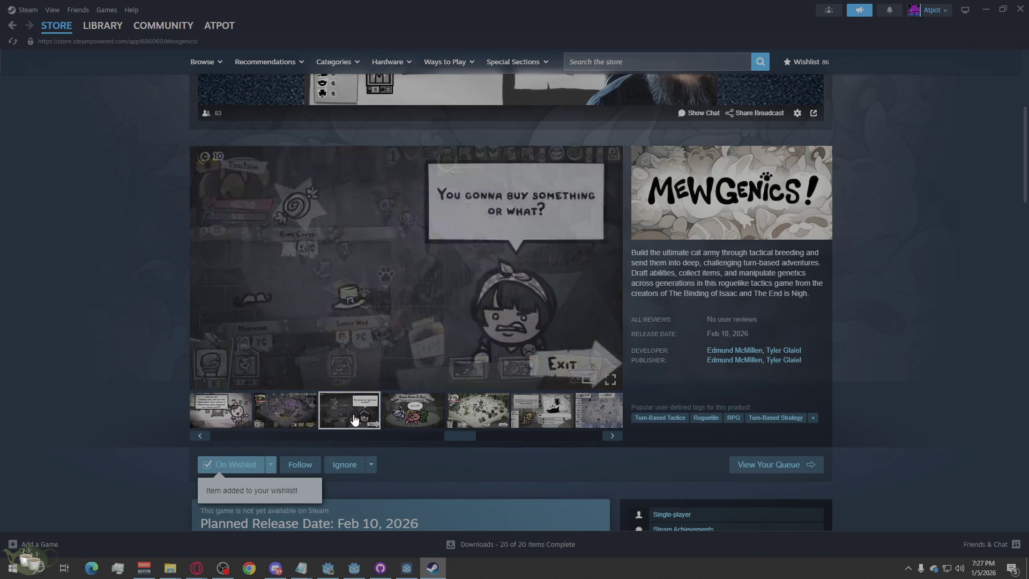
{"action": "left_click", "coordinate": [415, 418]}
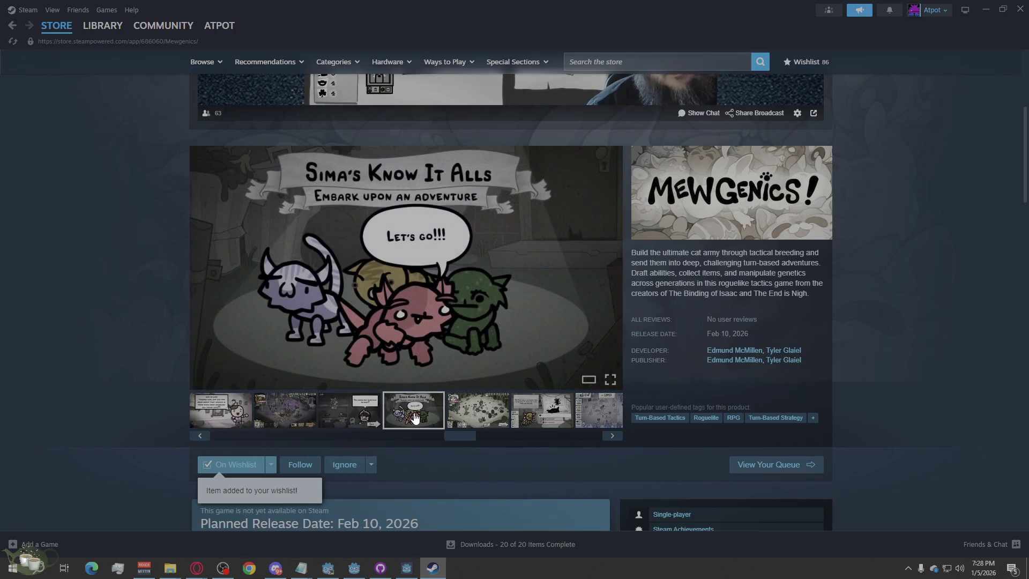
{"action": "left_click", "coordinate": [482, 420]}
{"action": "left_click", "coordinate": [522, 419]}
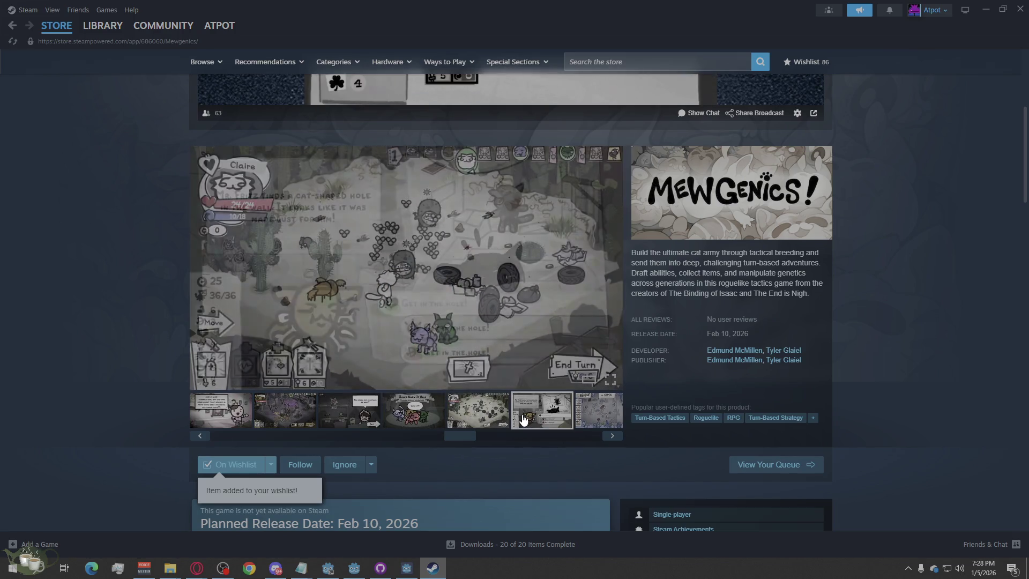
{"action": "left_click", "coordinate": [603, 415]}
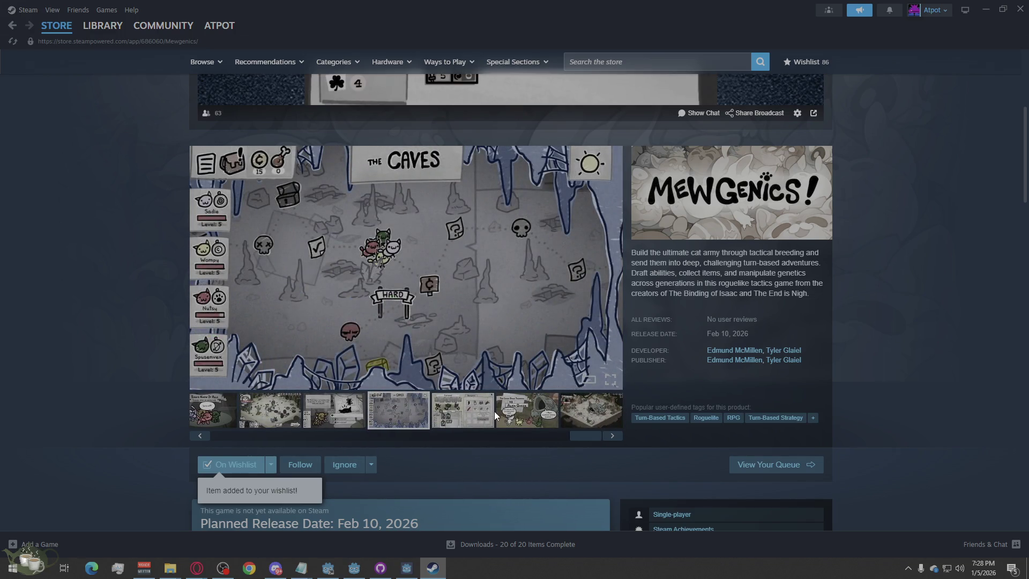
Show the Equipped/Backpack, Alien Queen and Crater Maker screenshots, then scroll to Recent Events.
{"action": "left_click", "coordinate": [477, 413]}
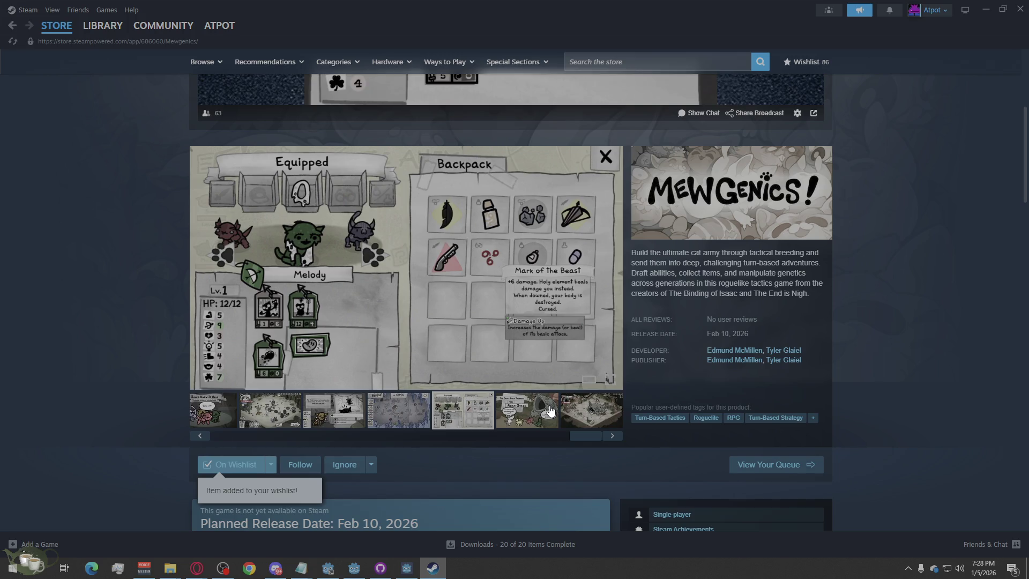
{"action": "left_click", "coordinate": [551, 410]}
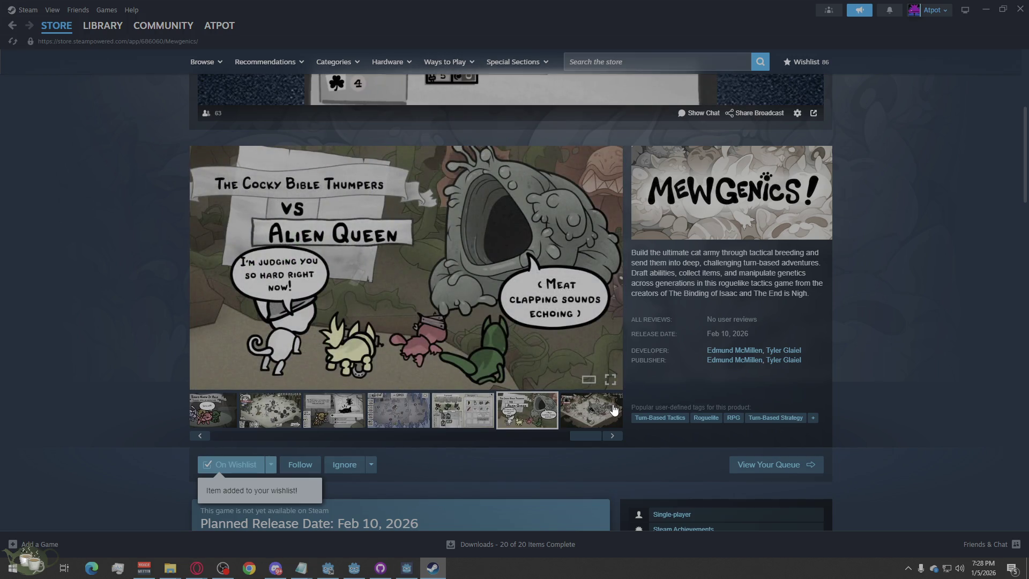
{"action": "left_click", "coordinate": [614, 411]}
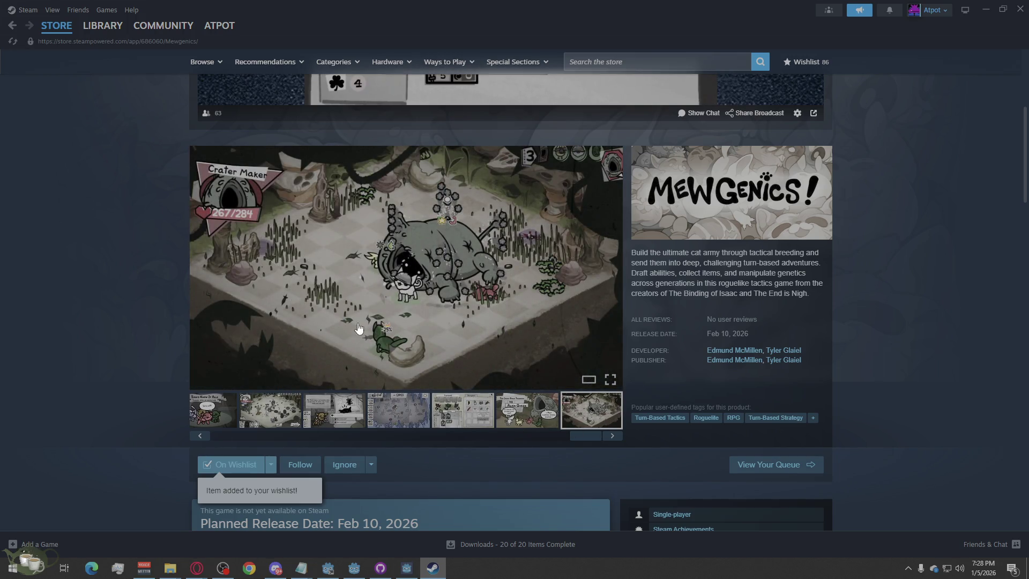
{"action": "scroll", "coordinate": [313, 442], "scroll_direction": "down", "scroll_amount": 1}
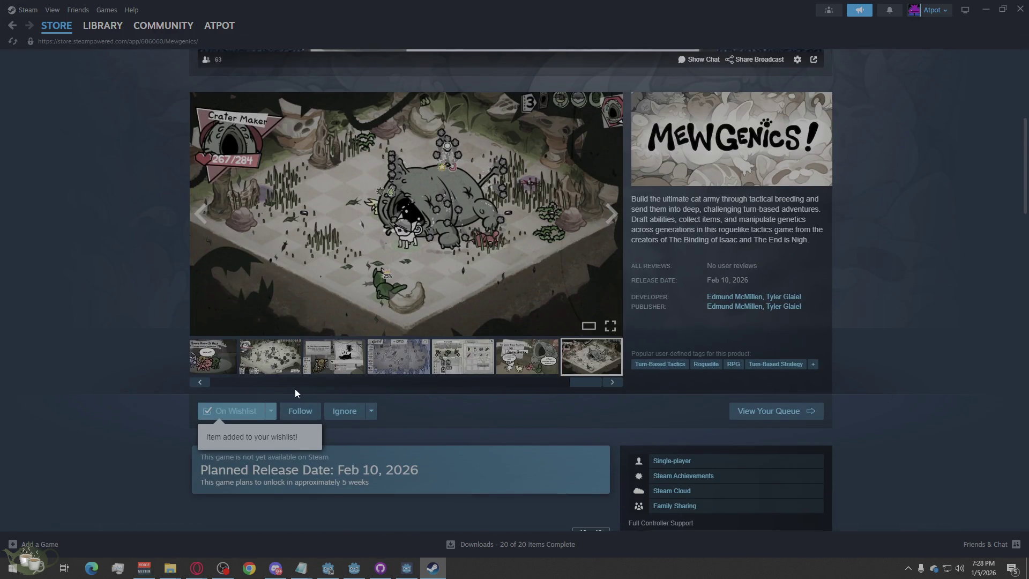
{"action": "left_click", "coordinate": [277, 382]}
{"action": "left_click_drag", "start_coordinate": [270, 384], "coordinate": [341, 388]}
{"action": "scroll", "coordinate": [428, 415], "scroll_direction": "down", "scroll_amount": 5}
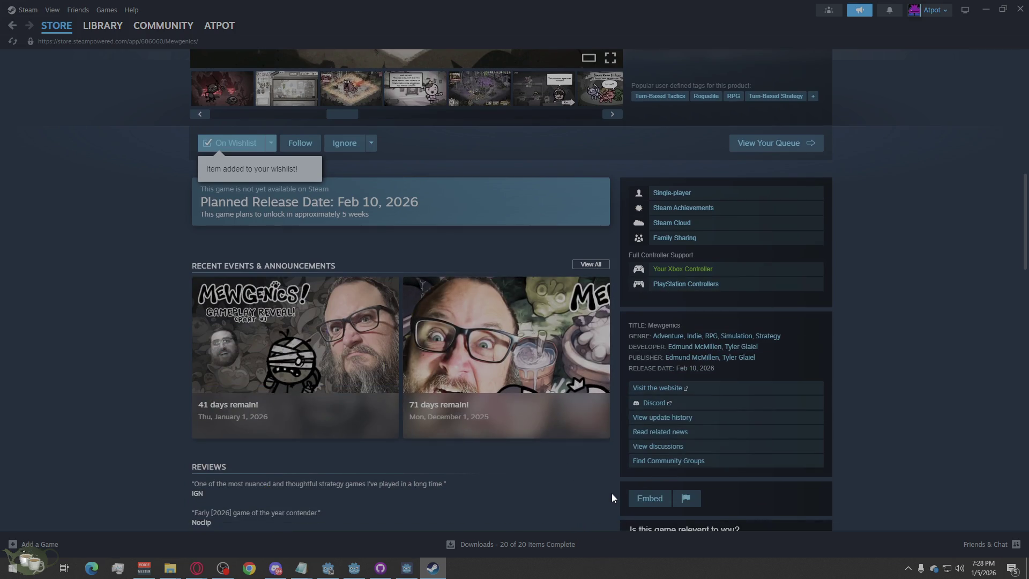
Open the '41 days remain!' post, start its GameSpot video, then close the post.
{"action": "left_click", "coordinate": [295, 365]}
{"action": "scroll", "coordinate": [650, 394], "scroll_direction": "down", "scroll_amount": 20}
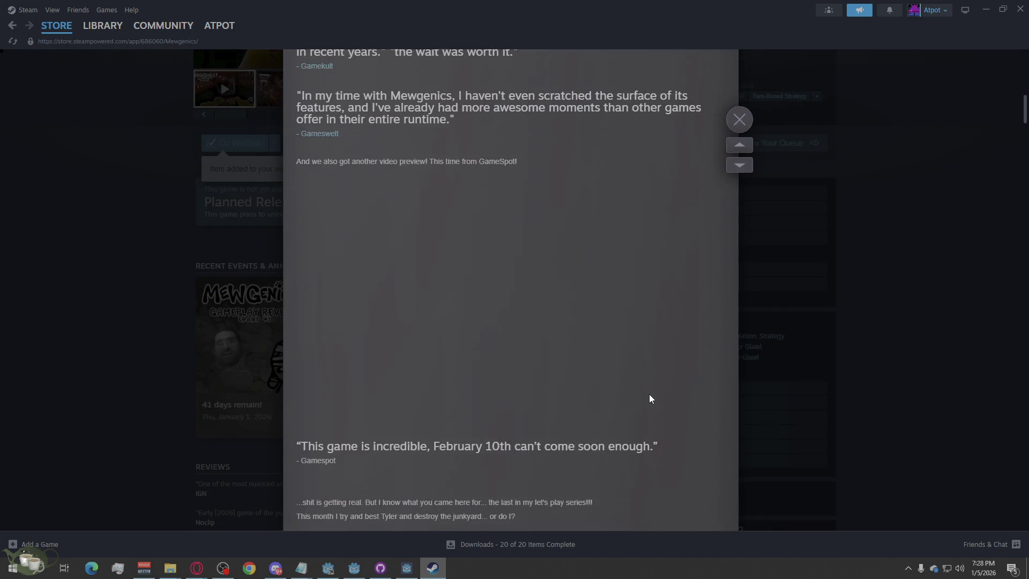
{"action": "scroll", "coordinate": [650, 395], "scroll_direction": "up", "scroll_amount": 7}
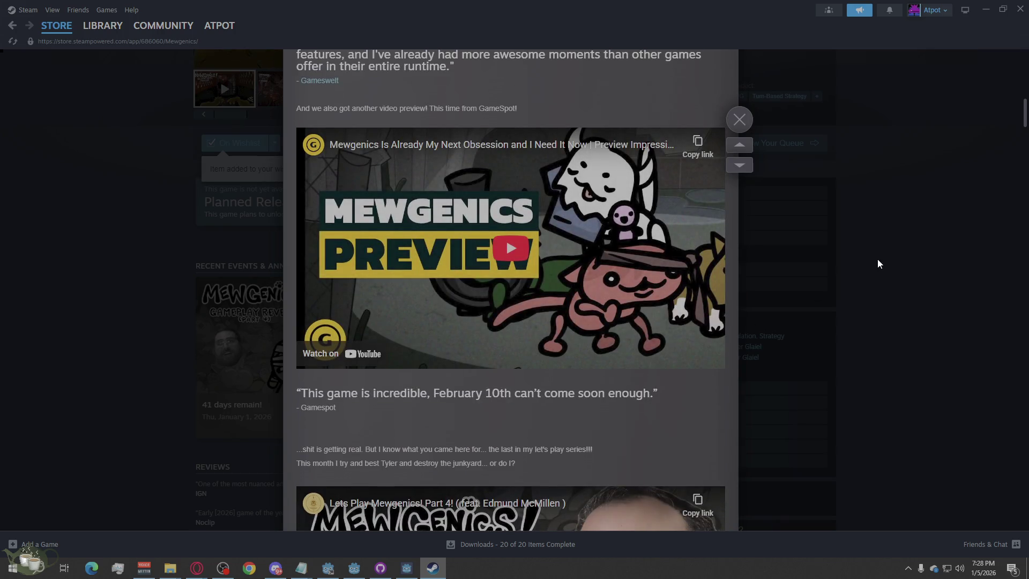
{"action": "left_click", "coordinate": [532, 267]}
{"action": "left_click", "coordinate": [114, 265]}
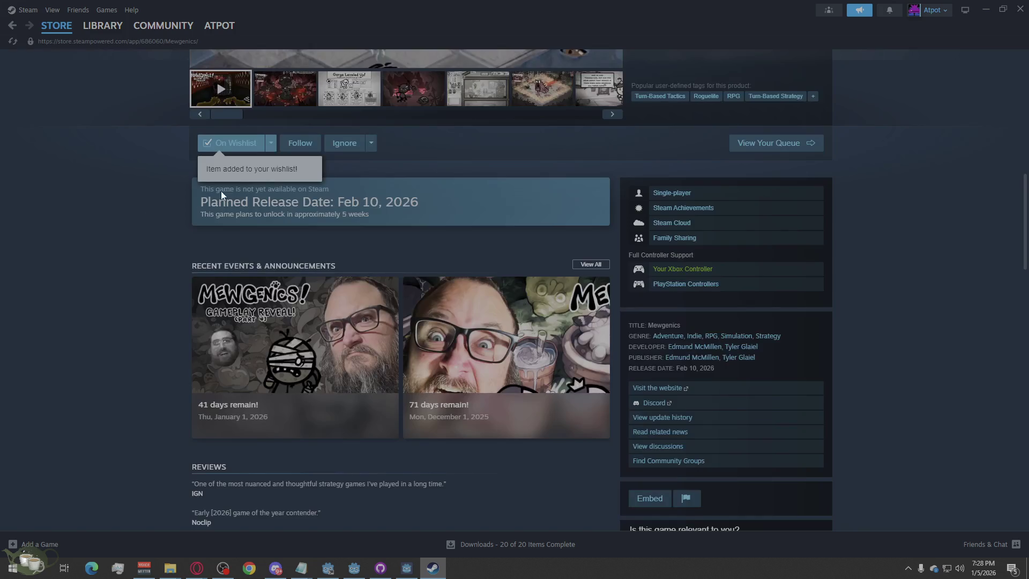
Reopen the '41 days remain!' post, play the GameSpot preview and scrub it ahead.
{"action": "scroll", "coordinate": [349, 234], "scroll_direction": "up", "scroll_amount": 5}
{"action": "scroll", "coordinate": [332, 322], "scroll_direction": "down", "scroll_amount": 7}
{"action": "left_click", "coordinate": [300, 257]}
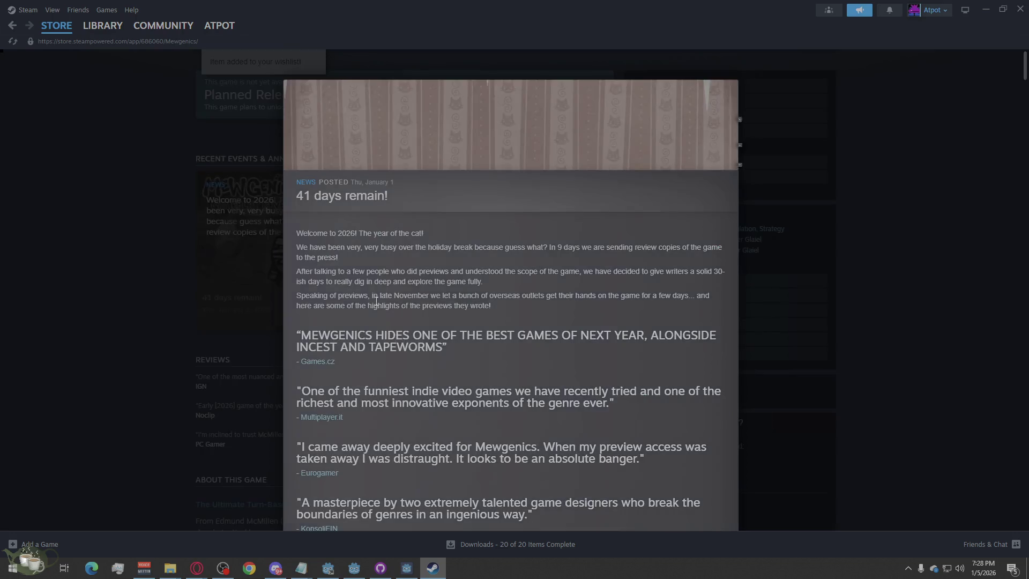
{"action": "scroll", "coordinate": [481, 361], "scroll_direction": "down", "scroll_amount": 10}
{"action": "left_click", "coordinate": [509, 313]}
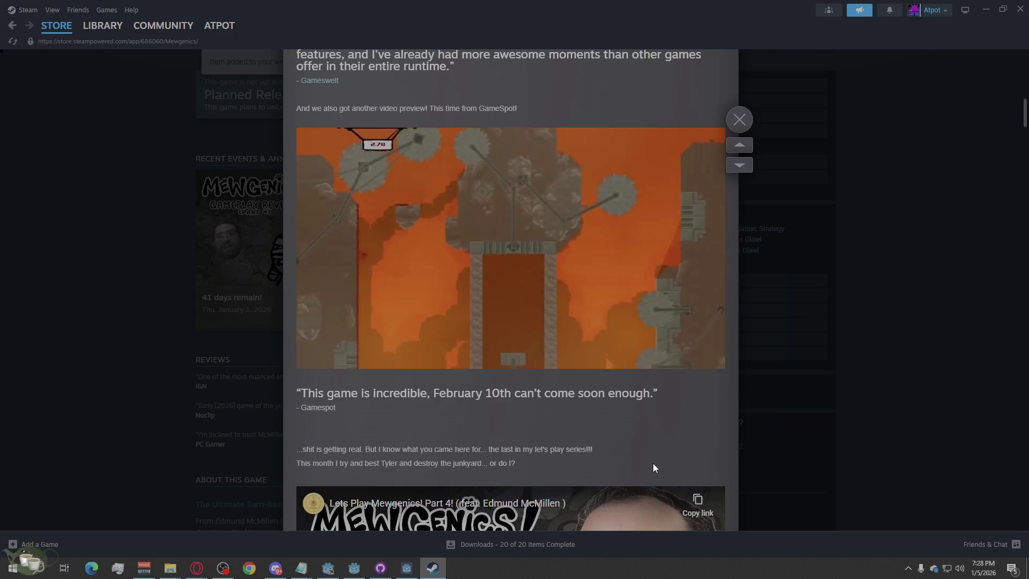
{"action": "scroll", "coordinate": [695, 433], "scroll_direction": "up", "scroll_amount": 2}
{"action": "scroll", "coordinate": [696, 433], "scroll_direction": "down", "scroll_amount": 2}
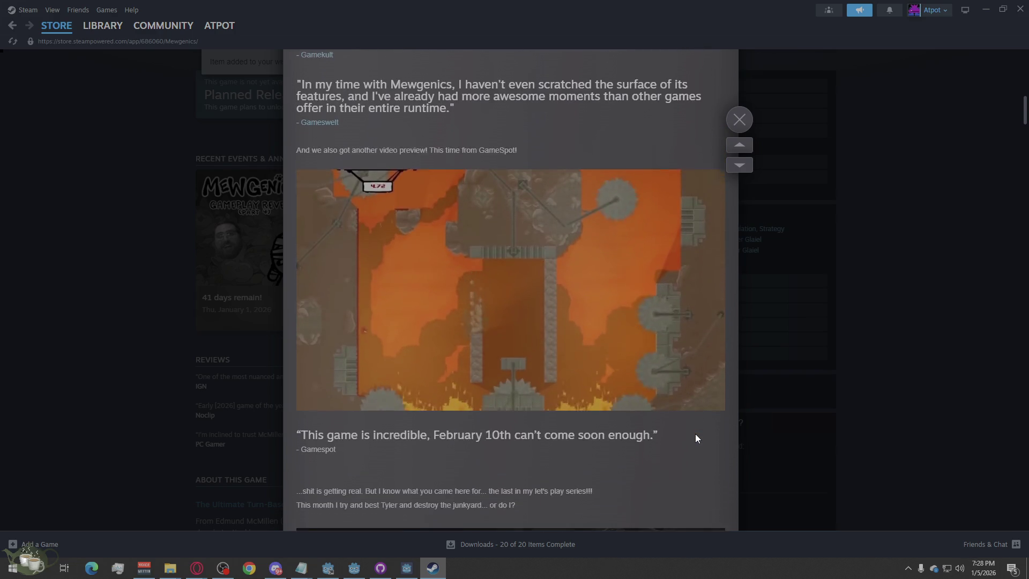
{"action": "mouse_move", "coordinate": [362, 350]}
{"action": "left_mouse_down"}
{"action": "mouse_move", "coordinate": [373, 350]}
{"action": "mouse_move", "coordinate": [341, 350]}
{"action": "mouse_move", "coordinate": [383, 354]}
{"action": "left_mouse_up"}
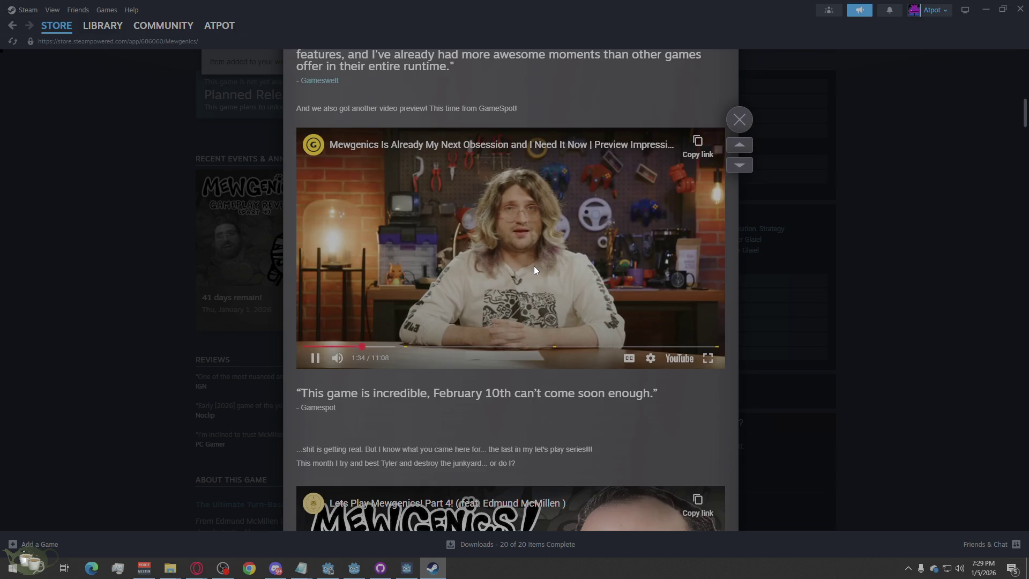
Jump the GameSpot preview forward to about 2:04 for the gameplay footage.
{"action": "left_click", "coordinate": [381, 347]}
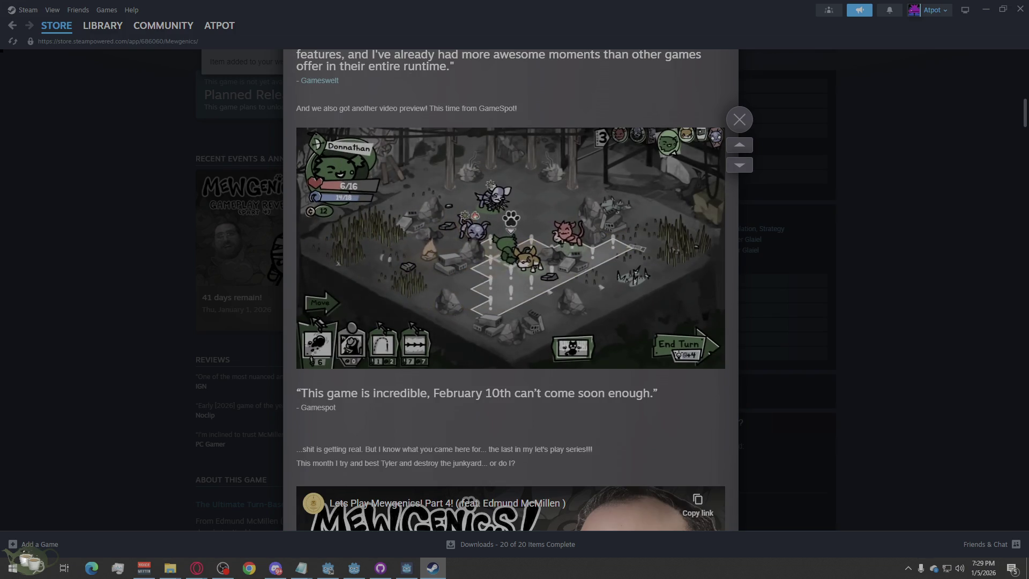
{"action": "mouse_move", "coordinate": [356, 155]}
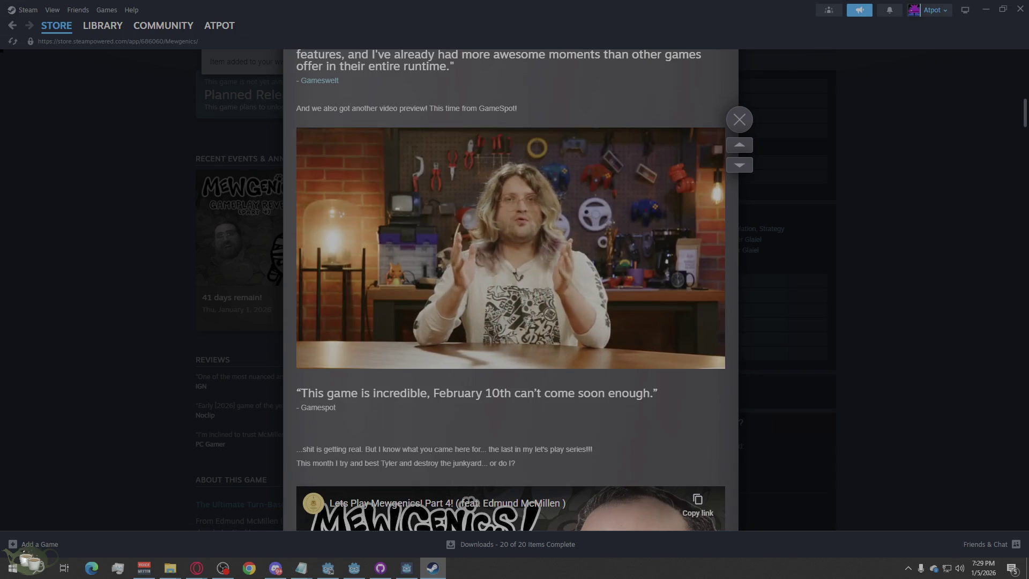
{"action": "mouse_move", "coordinate": [527, 184]}
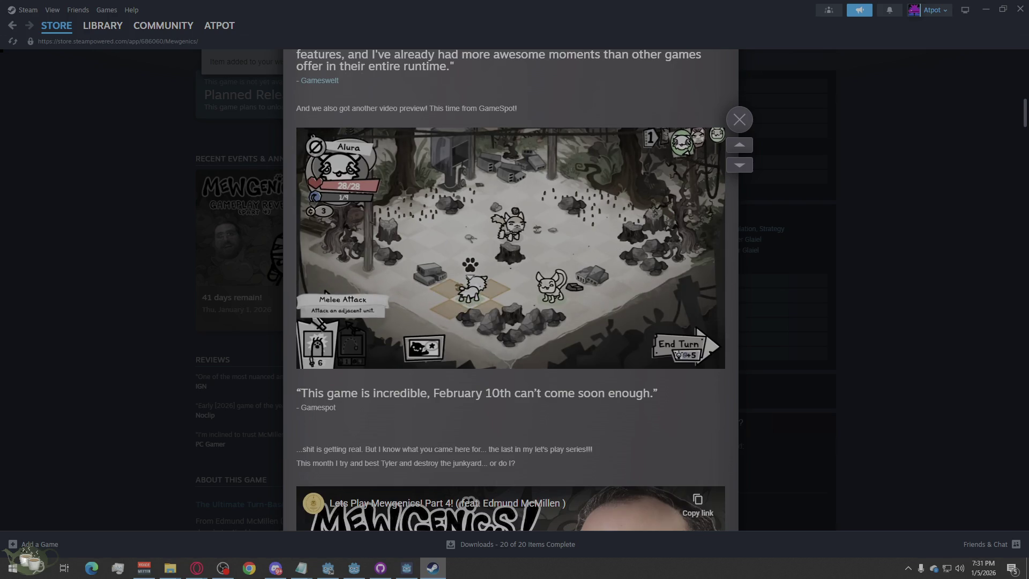
{"action": "mouse_move", "coordinate": [614, 346]}
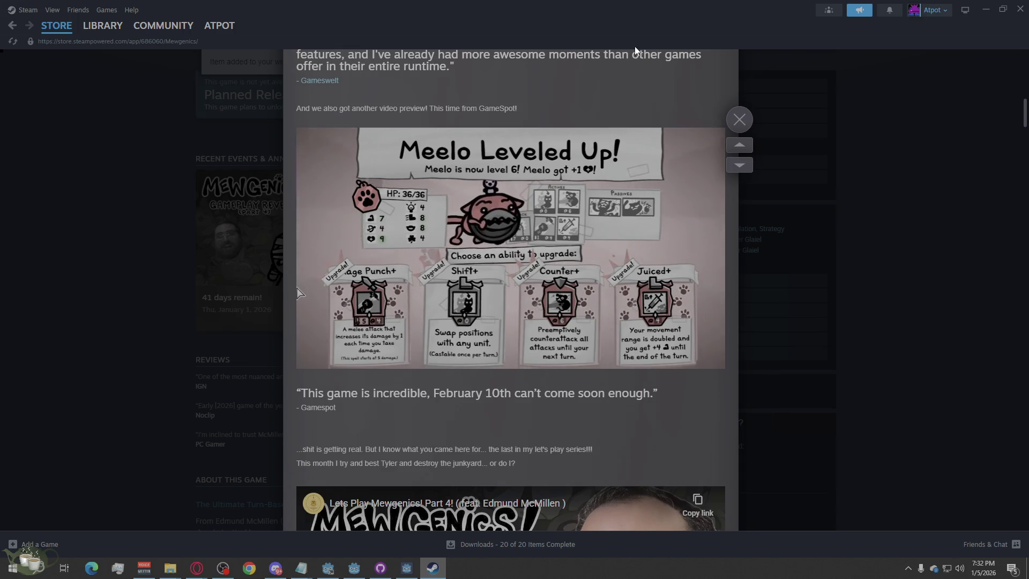
{"action": "mouse_move", "coordinate": [650, 207]}
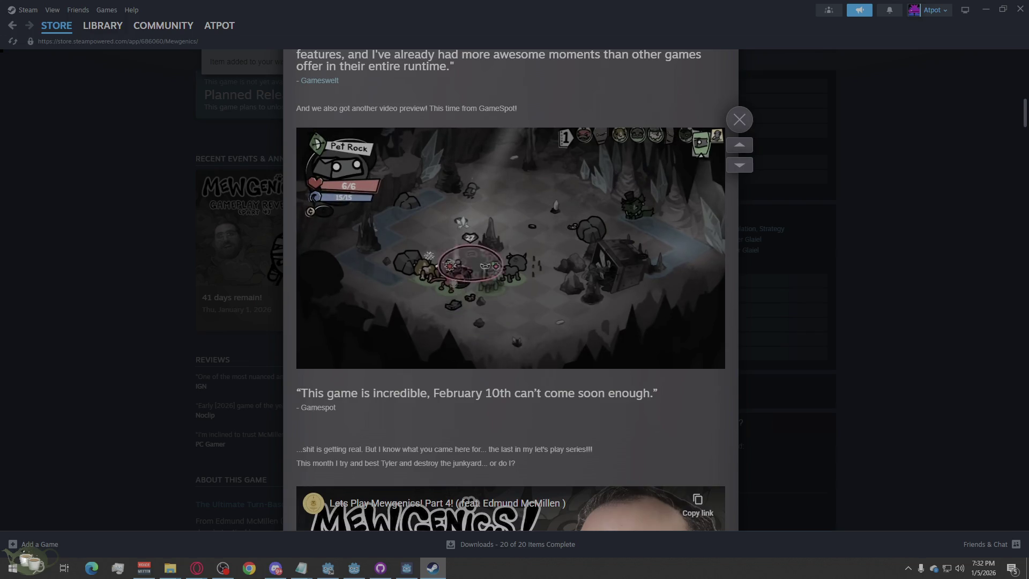
{"action": "mouse_move", "coordinate": [629, 234]}
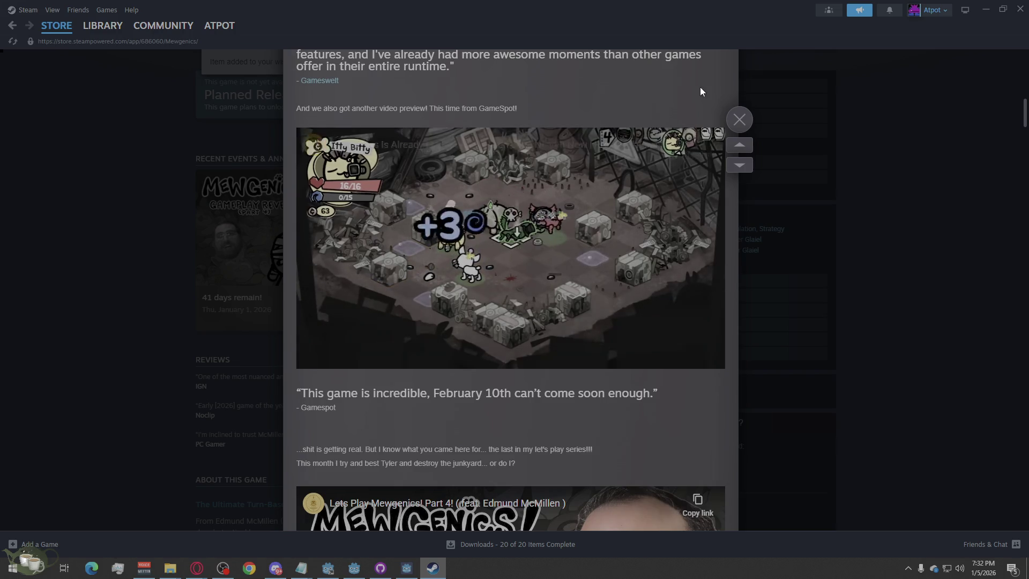
{"action": "scroll", "coordinate": [683, 170], "scroll_direction": "down", "scroll_amount": 2}
Close the news article and go back to the Mewgenics store page.
{"action": "scroll", "coordinate": [574, 190], "scroll_direction": "up", "scroll_amount": 1}
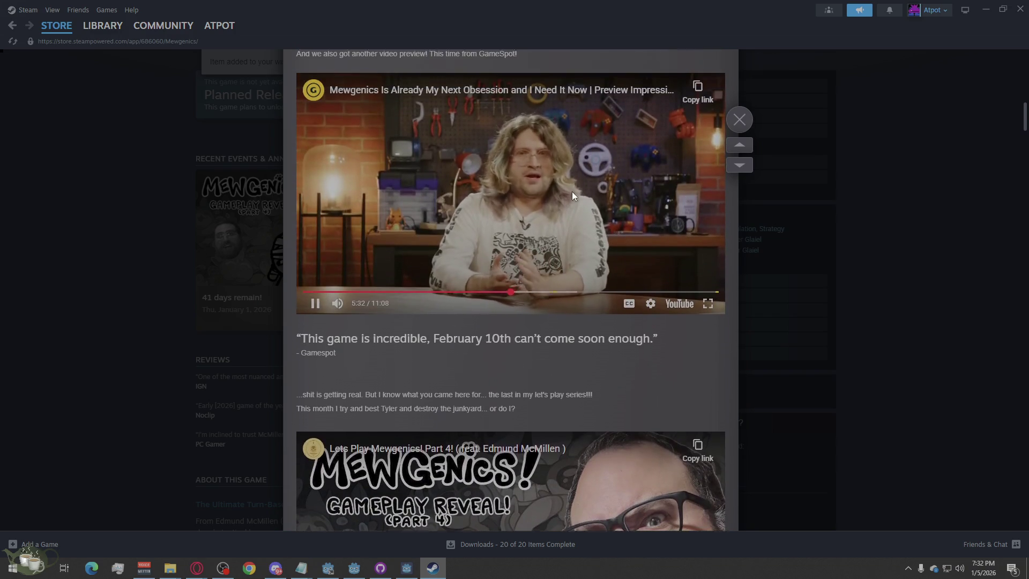
{"action": "scroll", "coordinate": [580, 199], "scroll_direction": "down", "scroll_amount": 5}
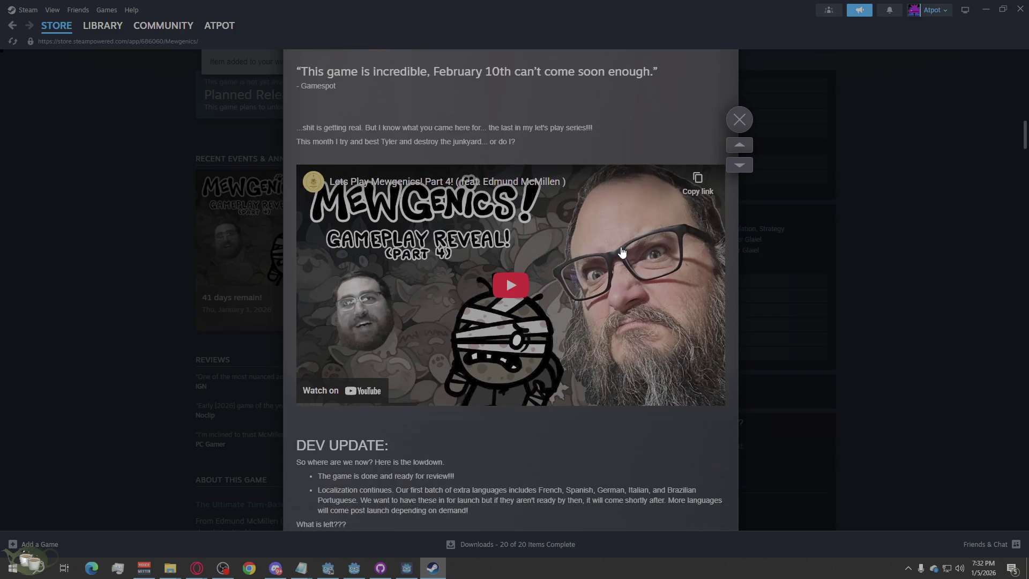
{"action": "left_click", "coordinate": [738, 120]}
{"action": "scroll", "coordinate": [589, 269], "scroll_direction": "down", "scroll_amount": 1}
{"action": "scroll", "coordinate": [670, 283], "scroll_direction": "up", "scroll_amount": 4}
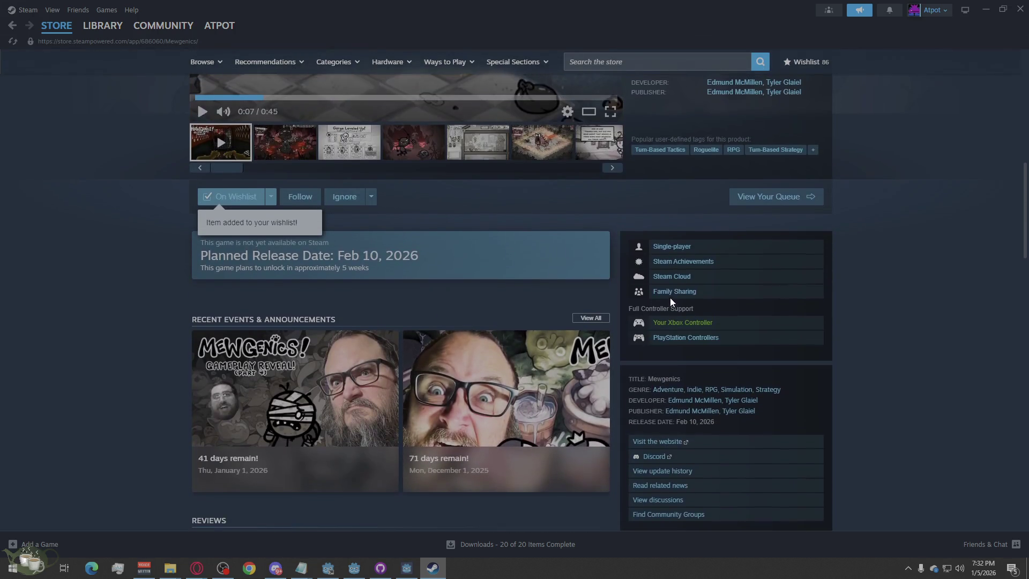
{"action": "scroll", "coordinate": [708, 284], "scroll_direction": "up", "scroll_amount": 2}
{"action": "scroll", "coordinate": [707, 291], "scroll_direction": "down", "scroll_amount": 4}
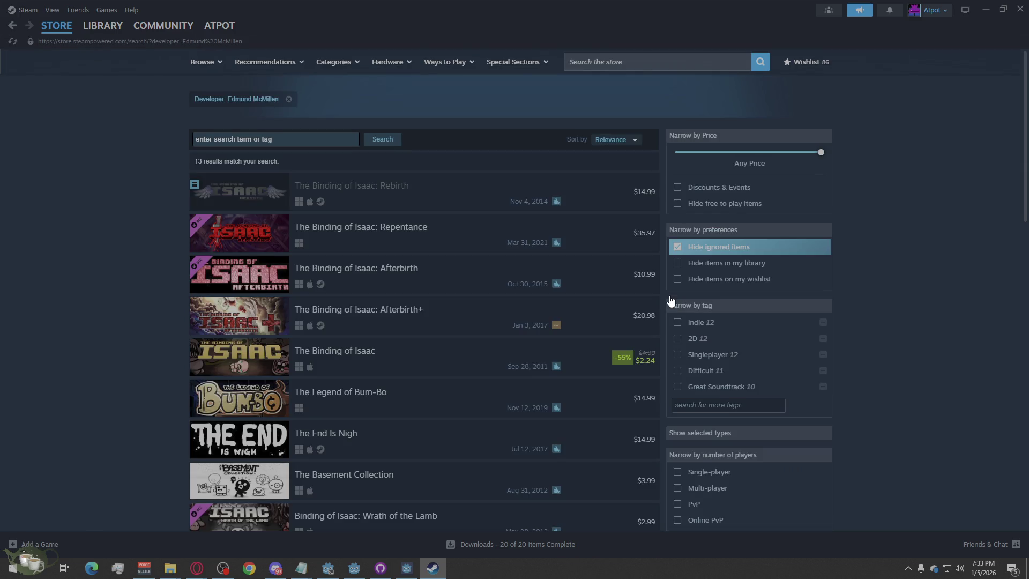
{"action": "scroll", "coordinate": [417, 301], "scroll_direction": "down", "scroll_amount": 4}
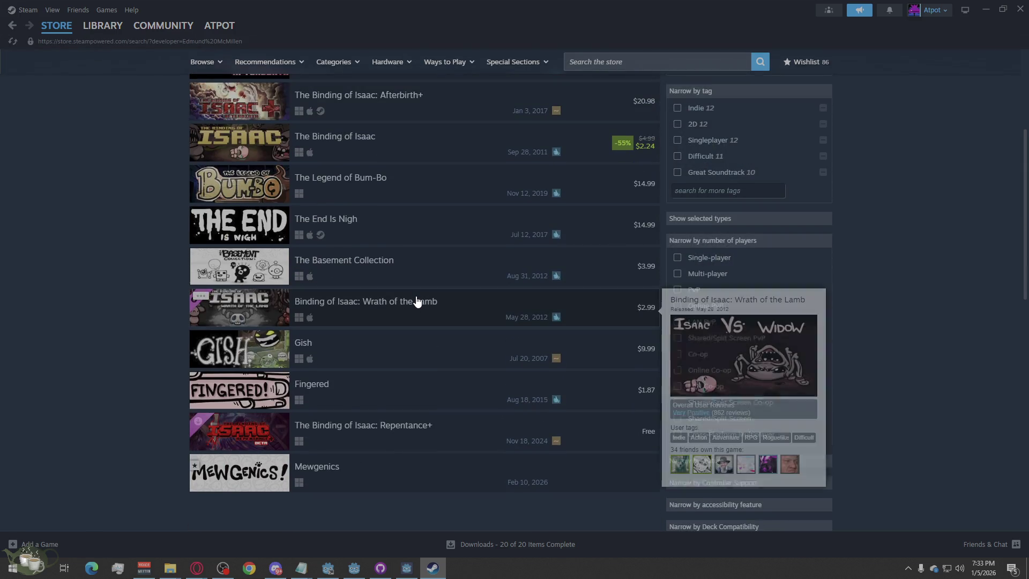
{"action": "scroll", "coordinate": [417, 301], "scroll_direction": "up", "scroll_amount": 4}
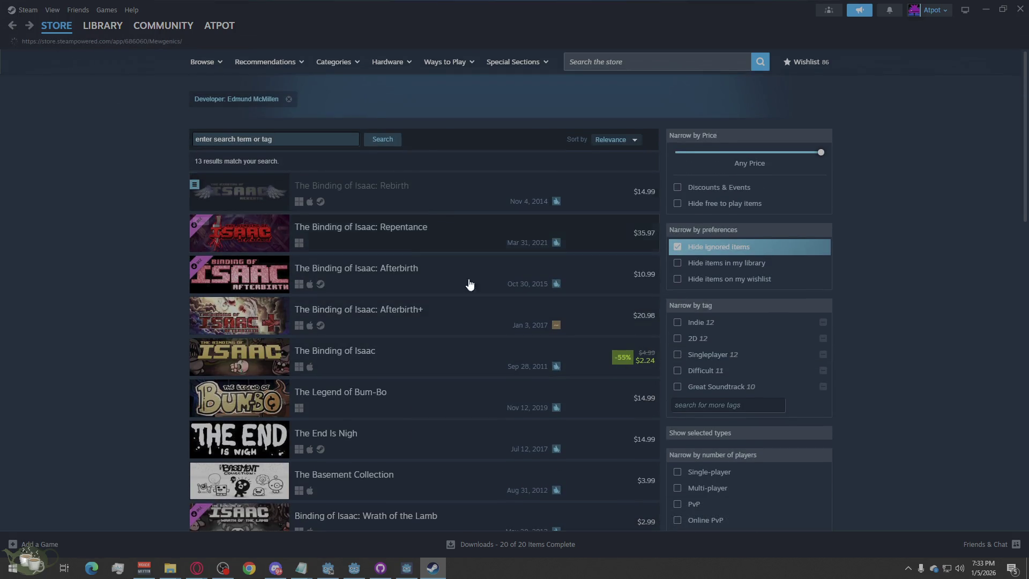
{"action": "key", "text": "alt+Left"}
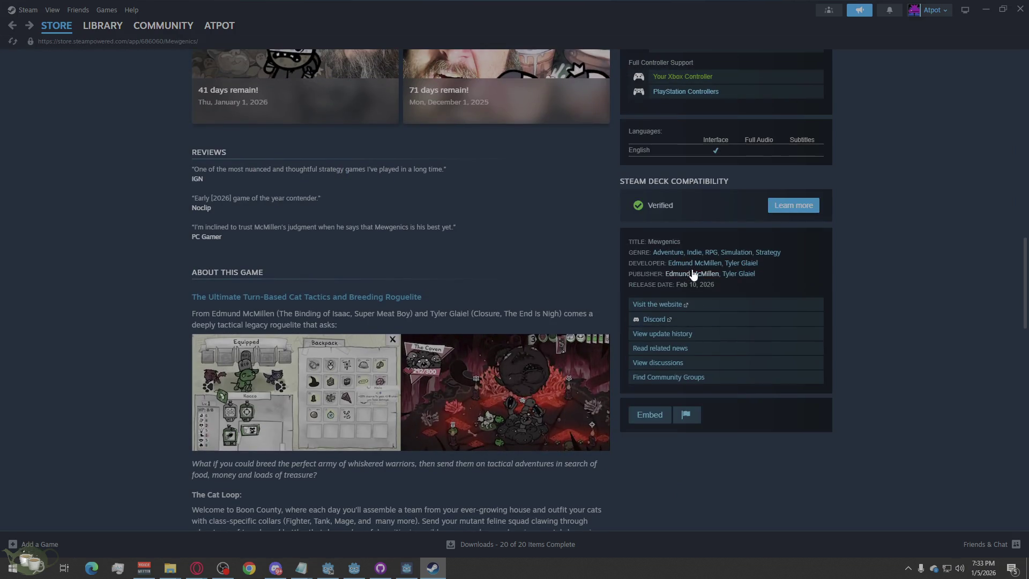
Check the first developer's game list, then open the second credited developer's list.
{"action": "left_click", "coordinate": [683, 263]}
{"action": "scroll", "coordinate": [381, 385], "scroll_direction": "down", "scroll_amount": 5}
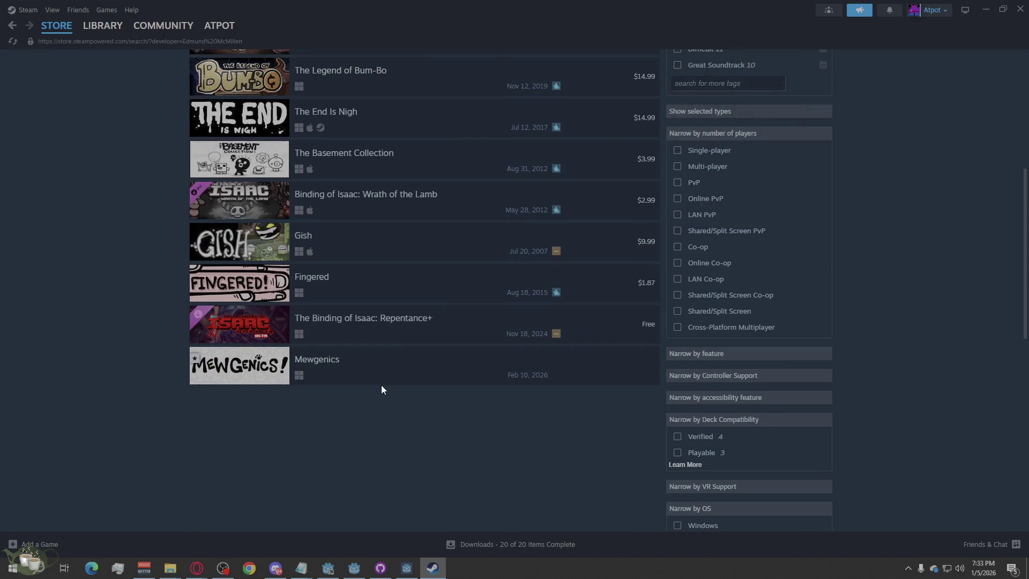
{"action": "scroll", "coordinate": [381, 385], "scroll_direction": "up", "scroll_amount": 6}
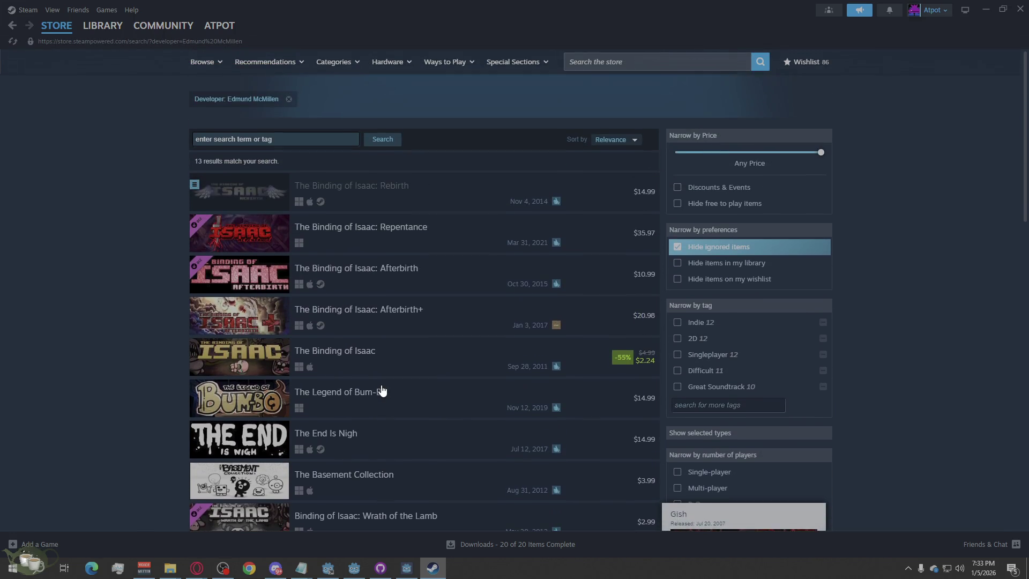
{"action": "right_click", "coordinate": [11, 26]}
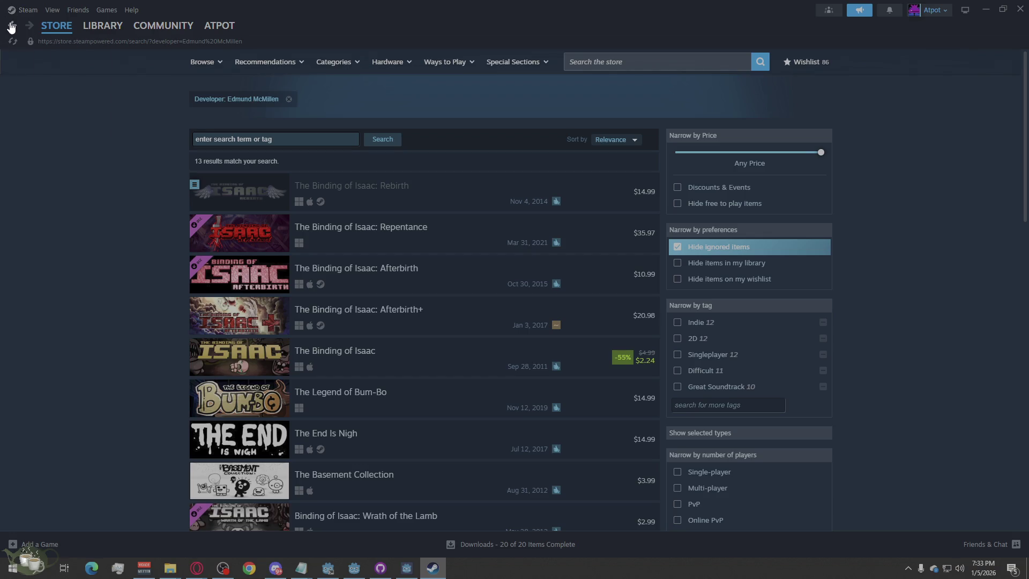
{"action": "left_click", "coordinate": [12, 26]}
{"action": "scroll", "coordinate": [853, 317], "scroll_direction": "up", "scroll_amount": 5}
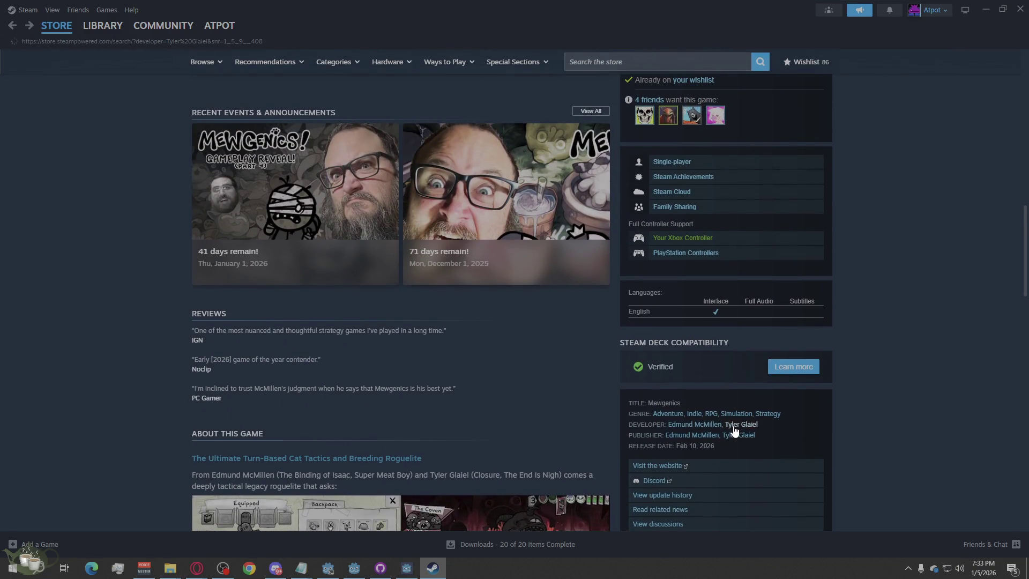
{"action": "left_click", "coordinate": [734, 426]}
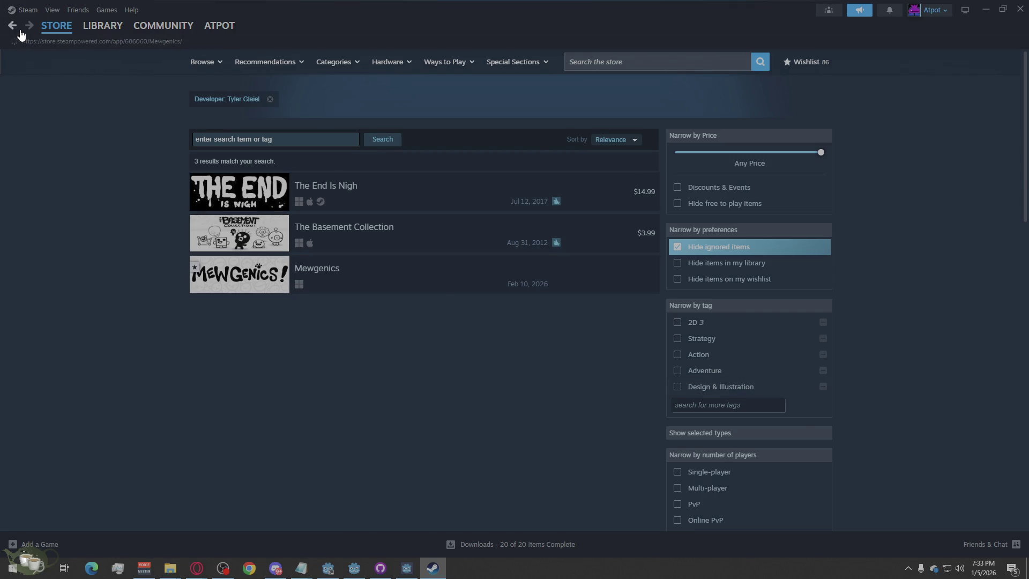
{"action": "scroll", "coordinate": [557, 454], "scroll_direction": "up", "scroll_amount": 10}
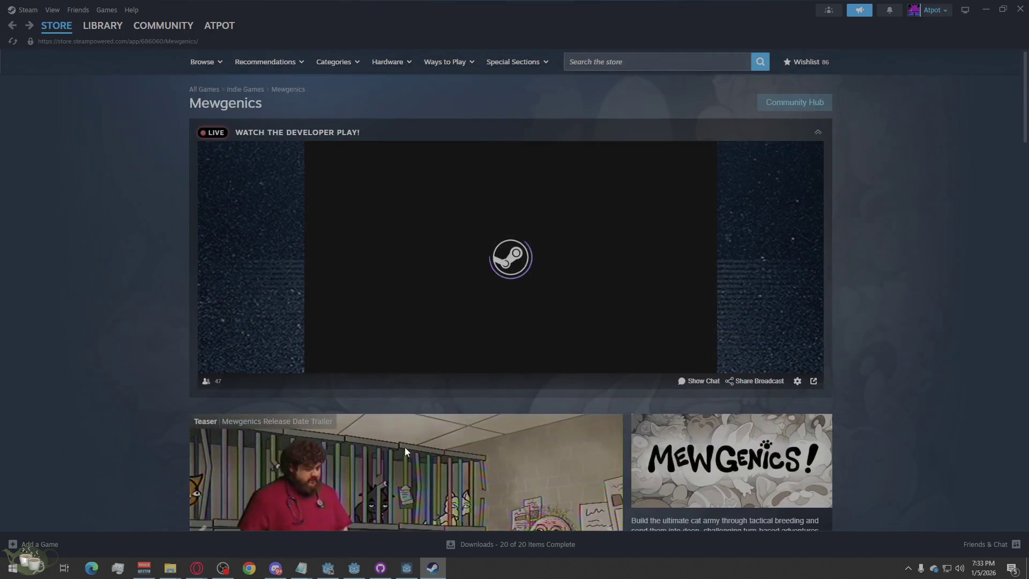
Scroll through the Mewgenics store page and focus the 'Search the store' box.
{"action": "scroll", "coordinate": [394, 344], "scroll_direction": "down", "scroll_amount": 3}
{"action": "scroll", "coordinate": [410, 346], "scroll_direction": "down", "scroll_amount": 4}
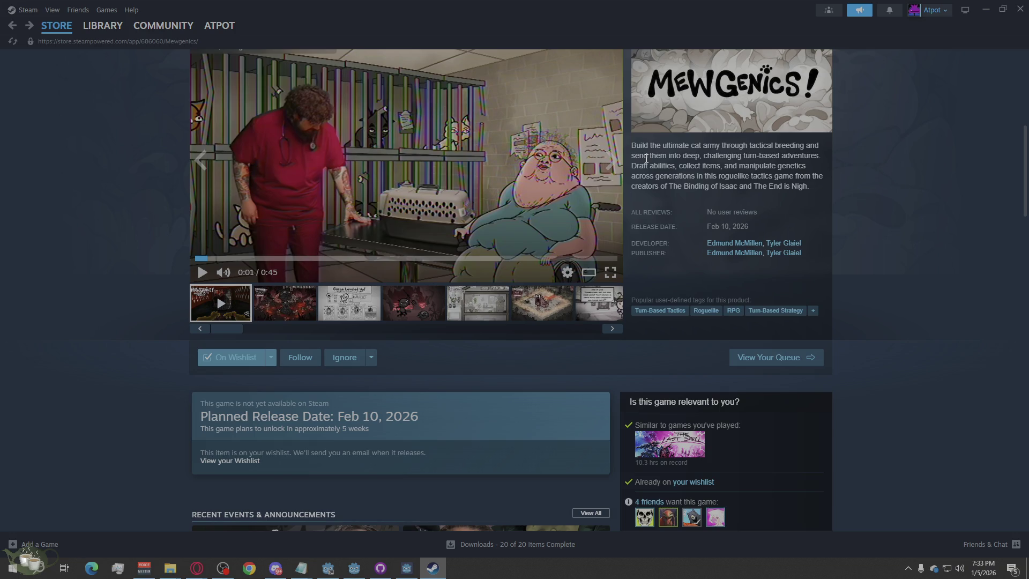
{"action": "scroll", "coordinate": [605, 349], "scroll_direction": "up", "scroll_amount": 7}
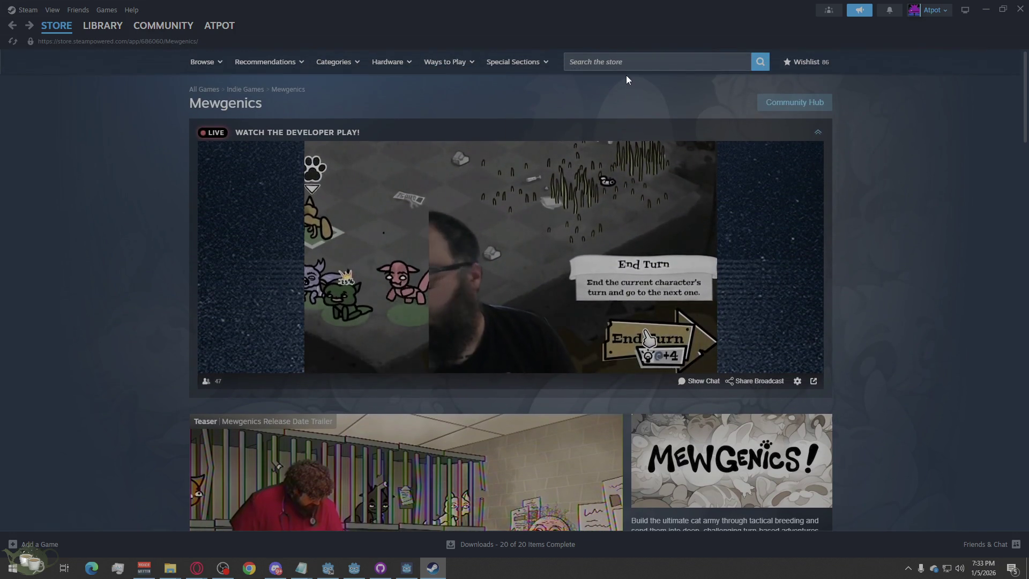
{"action": "left_click", "coordinate": [629, 63]}
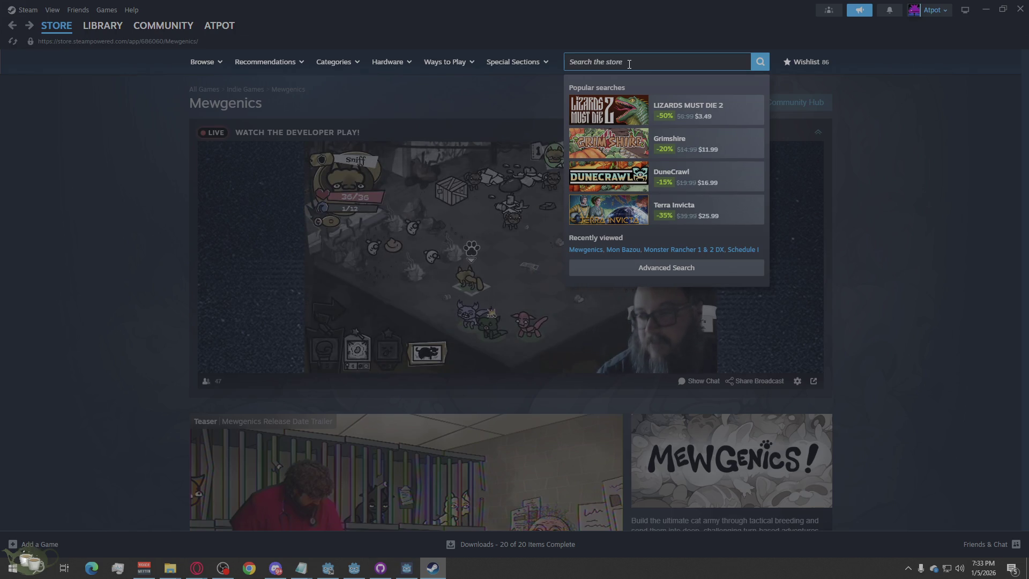
Search the store for 'Holstine' and restore the Steam window to a smaller size.
{"action": "type", "text": "Holstine"}
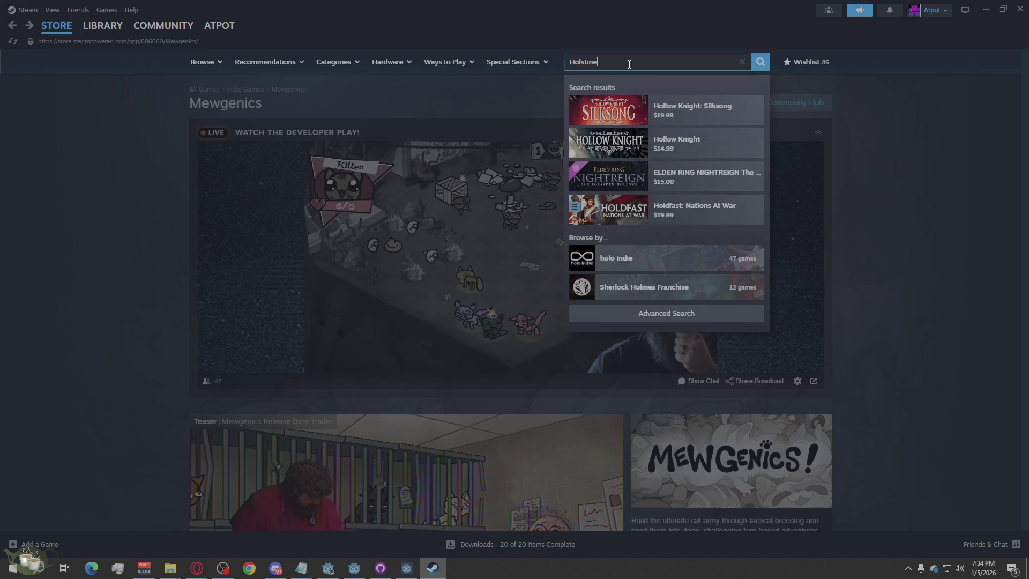
{"action": "key", "text": "Return"}
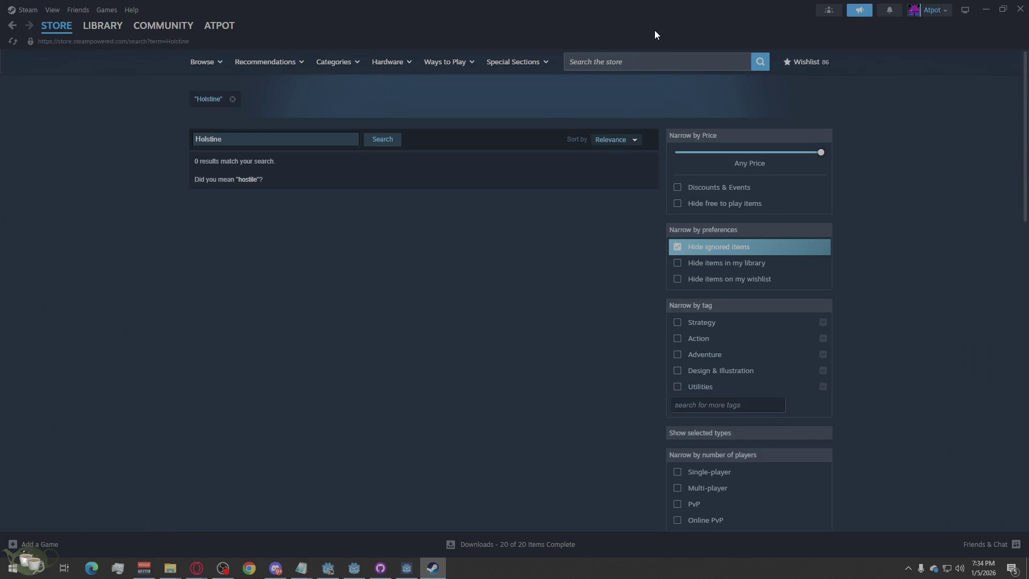
{"action": "double_click", "coordinate": [640, 4]}
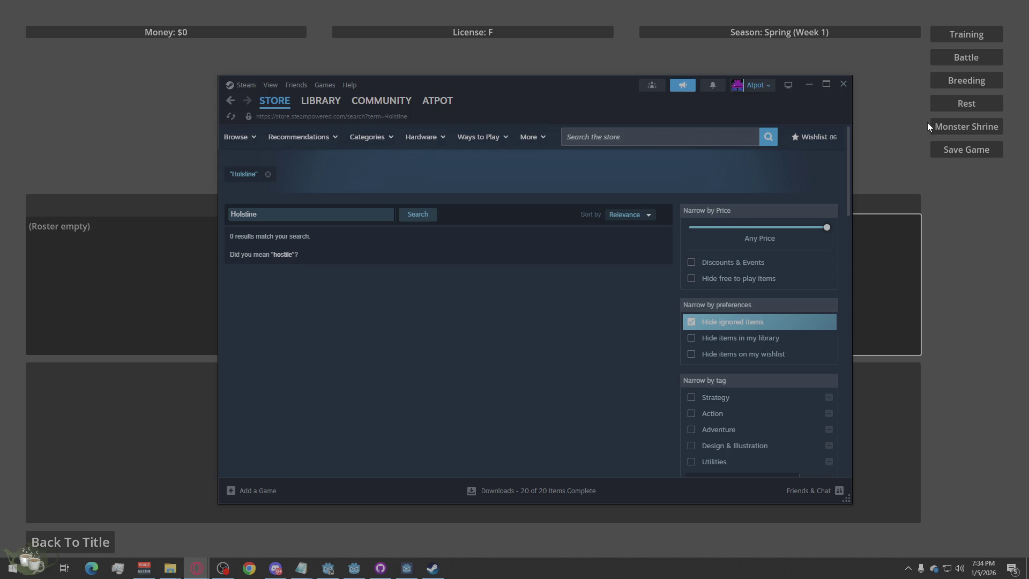
{"action": "left_click", "coordinate": [287, 208]}
Correct the search to 'Holstin' and open the Holstin store page.
{"action": "key", "text": "BackSpace"}
{"action": "left_click", "coordinate": [348, 261]}
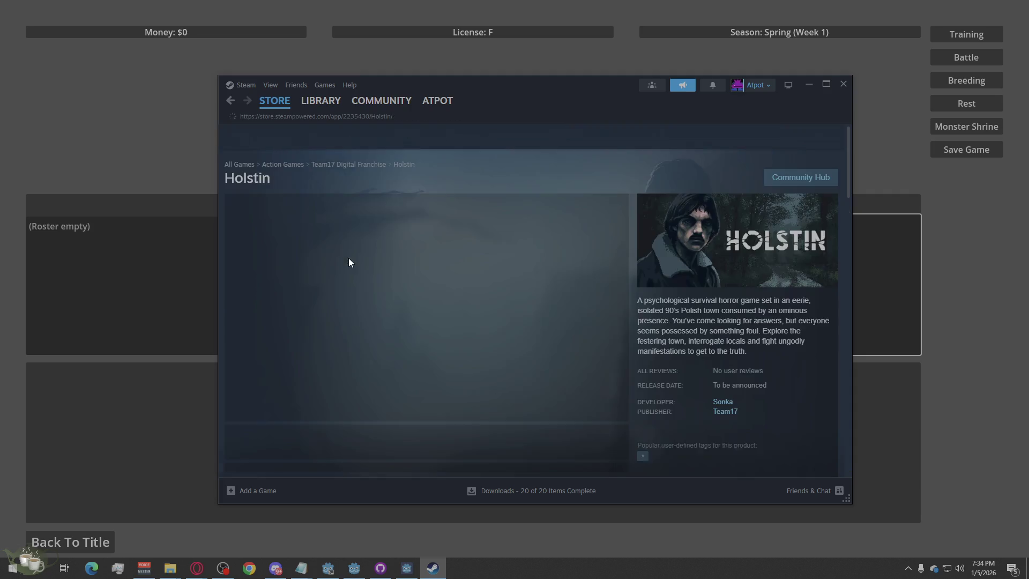
{"action": "scroll", "coordinate": [525, 296], "scroll_direction": "down", "scroll_amount": 10}
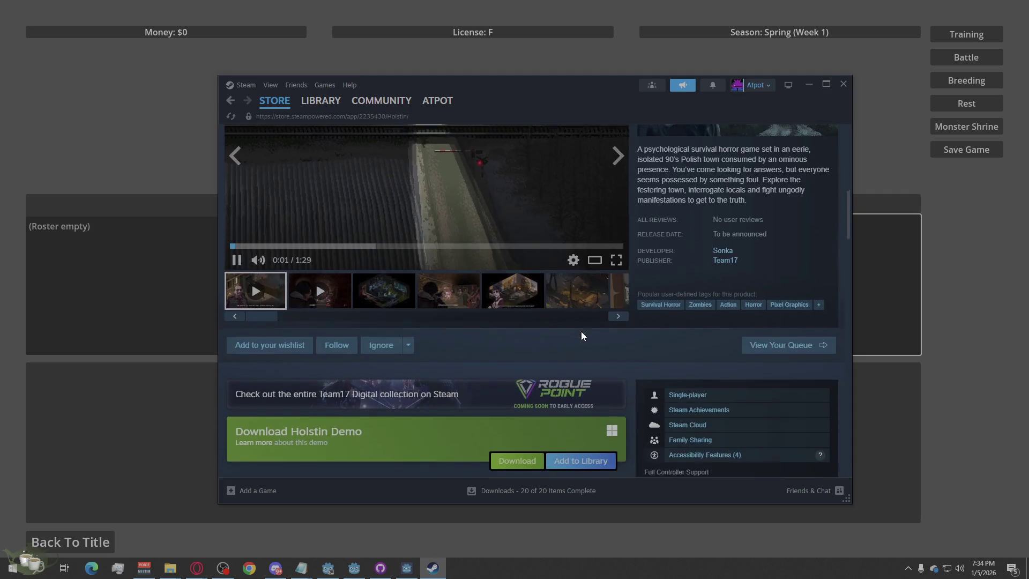
{"action": "scroll", "coordinate": [585, 334], "scroll_direction": "up", "scroll_amount": 3}
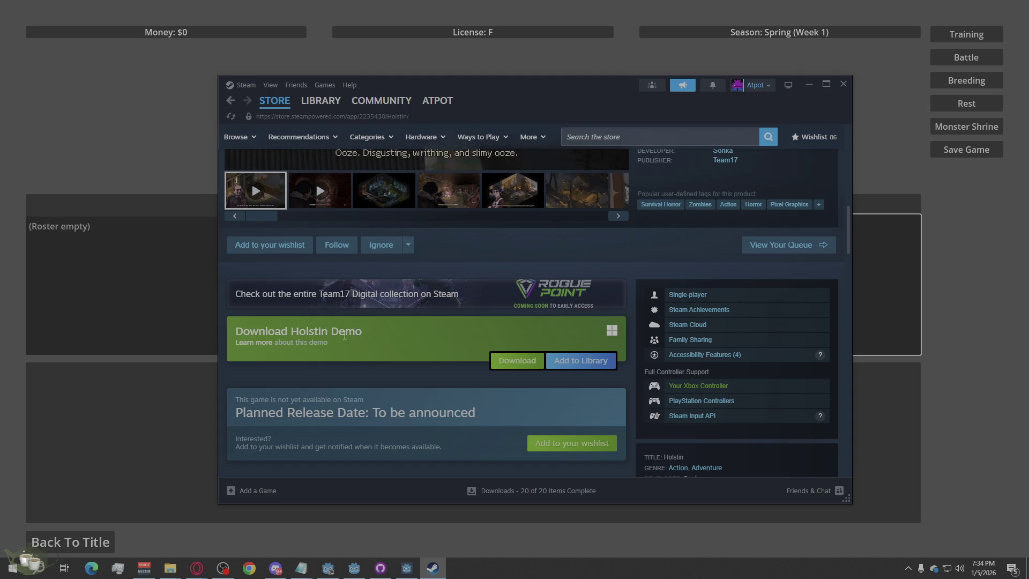
{"action": "scroll", "coordinate": [450, 391], "scroll_direction": "up", "scroll_amount": 5}
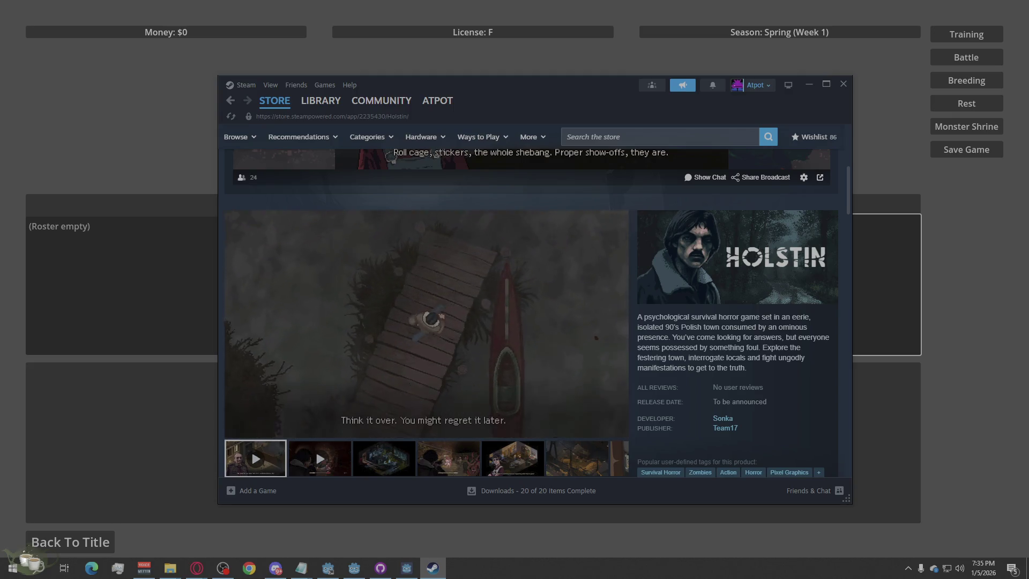
{"action": "scroll", "coordinate": [301, 344], "scroll_direction": "up", "scroll_amount": 4}
Scroll the Steam library list to view the Holstin Demo download.
{"action": "scroll", "coordinate": [292, 442], "scroll_direction": "up", "scroll_amount": 3}
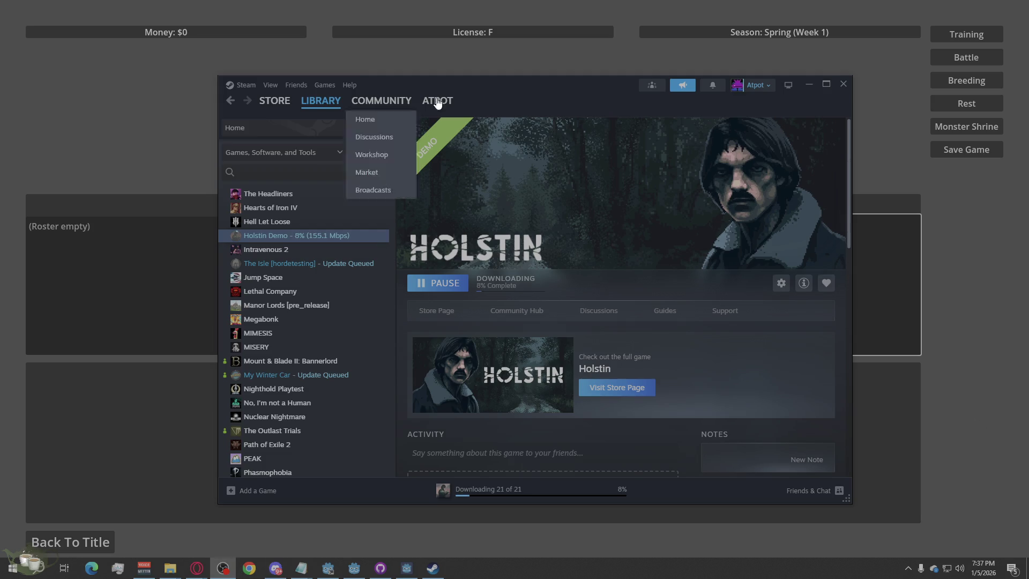
Close the Steam store window so the game's ranch hub is back in front.
{"action": "left_click", "coordinate": [841, 87]}
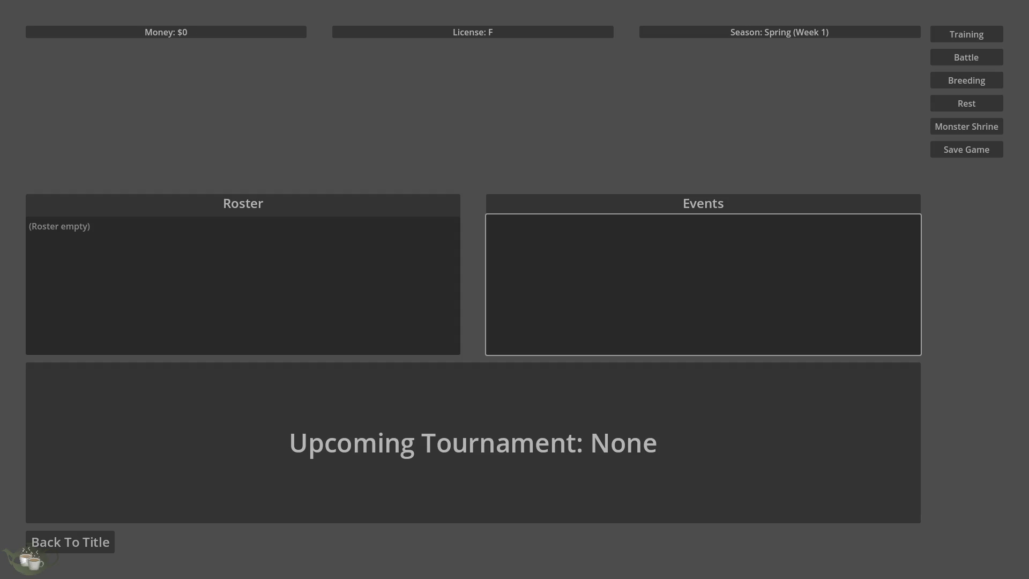
Stop the running game prototype and bring the hubmenu scene up in the editor.
{"action": "left_click", "coordinate": [43, 539]}
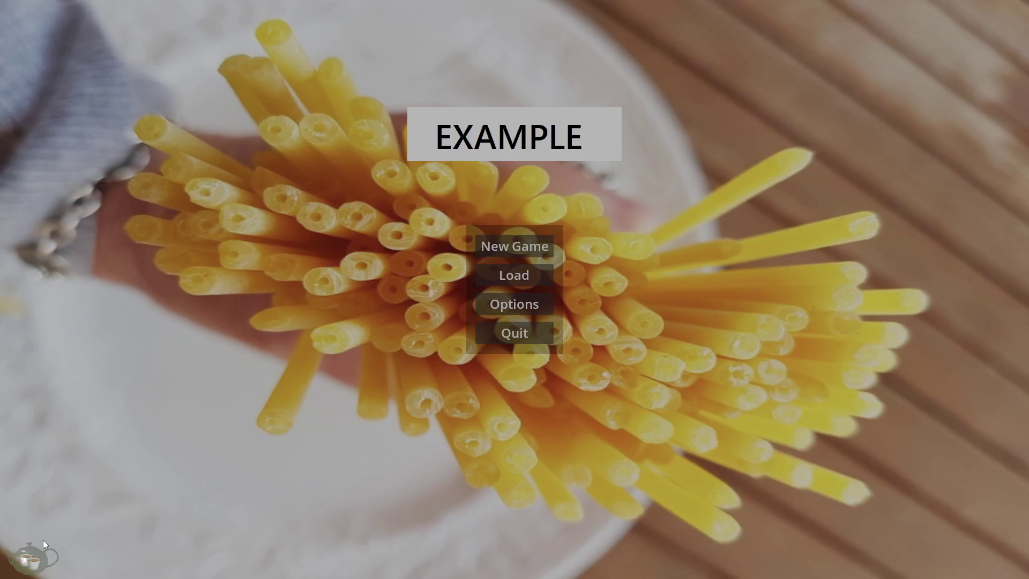
{"action": "left_click", "coordinate": [496, 331]}
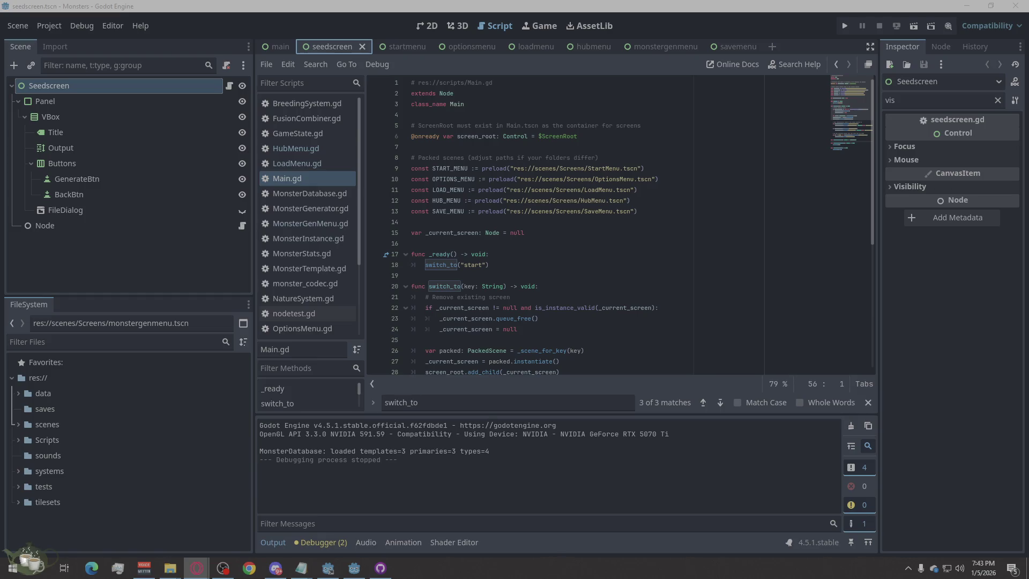
{"action": "left_click", "coordinate": [592, 42]}
Paste a copy of BattleButton under Right and rename it JobsButton.
{"action": "scroll", "coordinate": [169, 206], "scroll_direction": "down", "scroll_amount": 3}
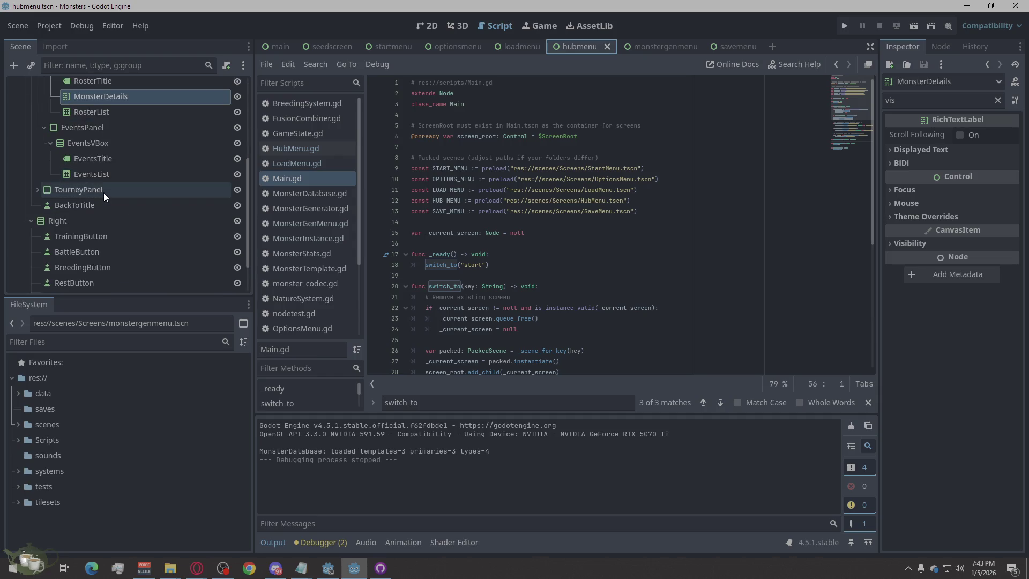
{"action": "scroll", "coordinate": [104, 192], "scroll_direction": "up", "scroll_amount": 1}
{"action": "scroll", "coordinate": [108, 207], "scroll_direction": "down", "scroll_amount": 2}
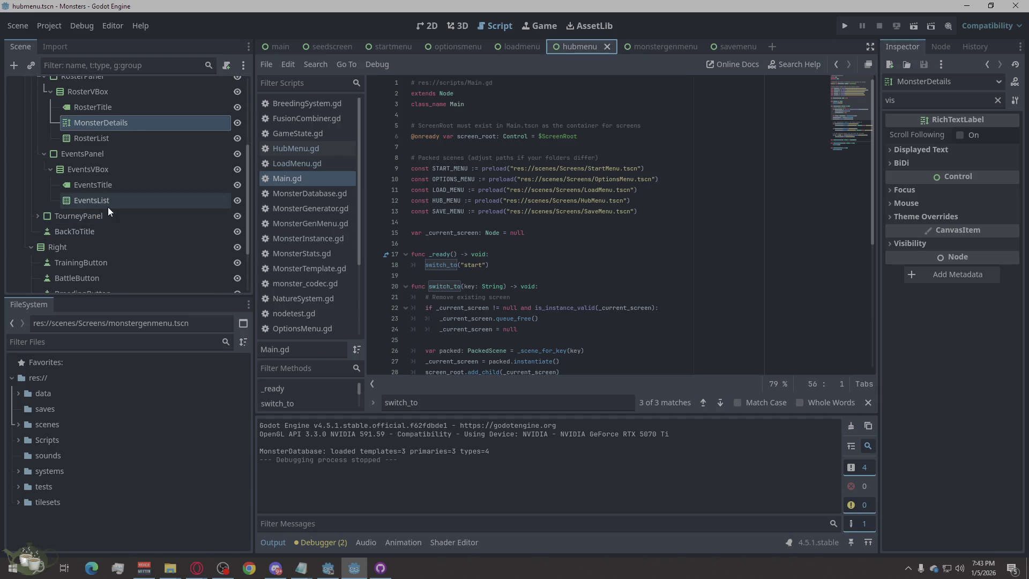
{"action": "scroll", "coordinate": [108, 207], "scroll_direction": "up", "scroll_amount": 4}
{"action": "scroll", "coordinate": [108, 207], "scroll_direction": "down", "scroll_amount": 5}
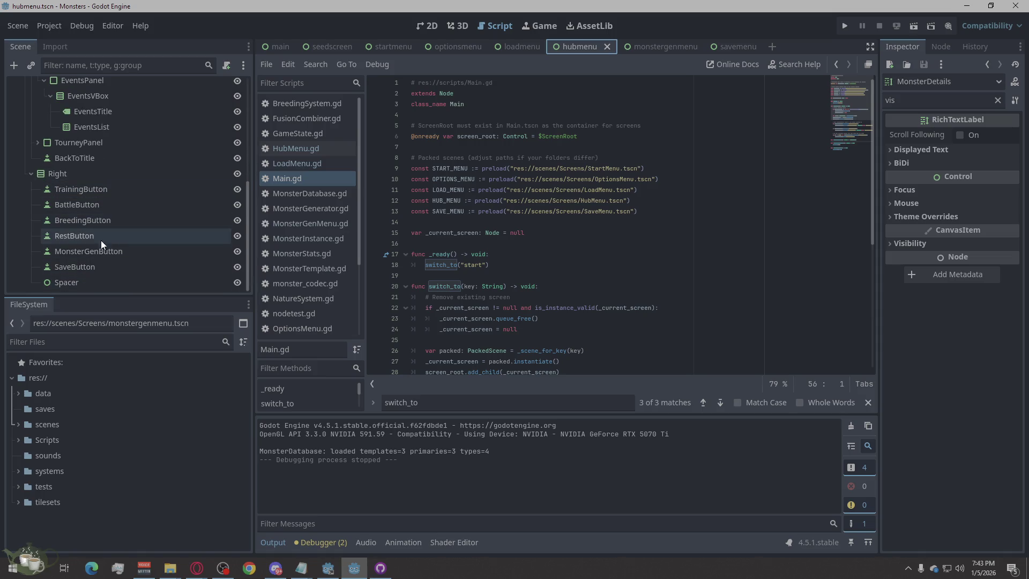
{"action": "left_click", "coordinate": [110, 203]}
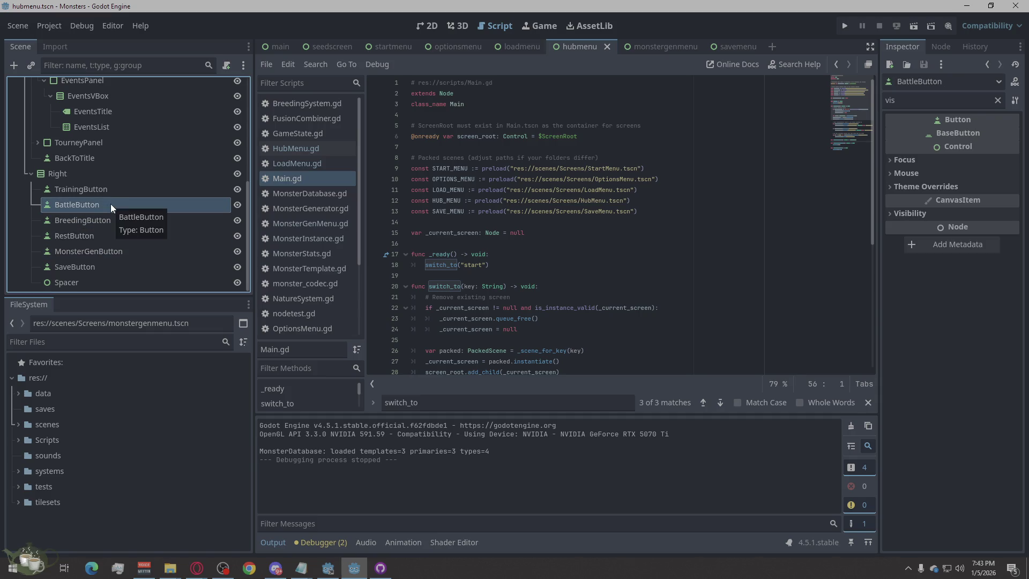
{"action": "key", "text": "ctrl+c"}
{"action": "key", "text": "ctrl+v"}
{"action": "left_click_drag", "start_coordinate": [79, 220], "coordinate": [76, 198]}
{"action": "left_click", "coordinate": [80, 205]}
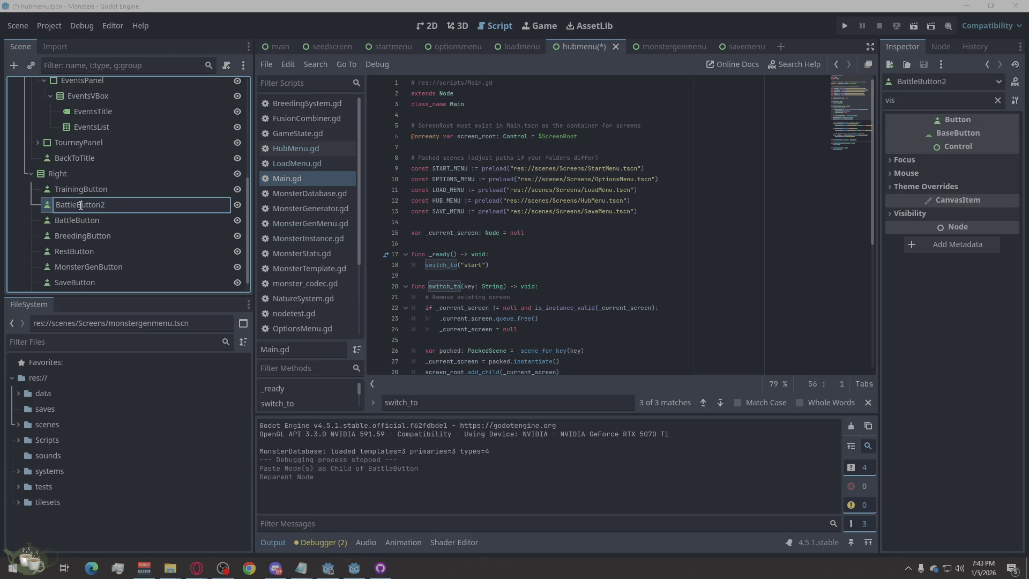
{"action": "key", "text": "Right"}
{"action": "key", "text": "BackSpace"}
{"action": "left_click", "coordinate": [78, 206]}
{"action": "key", "text": "shift+Left"}
{"action": "key", "text": "shift+Left"}
{"action": "key", "text": "shift+Left"}
{"action": "type", "text": "Job"}
{"action": "key", "text": "Return"}
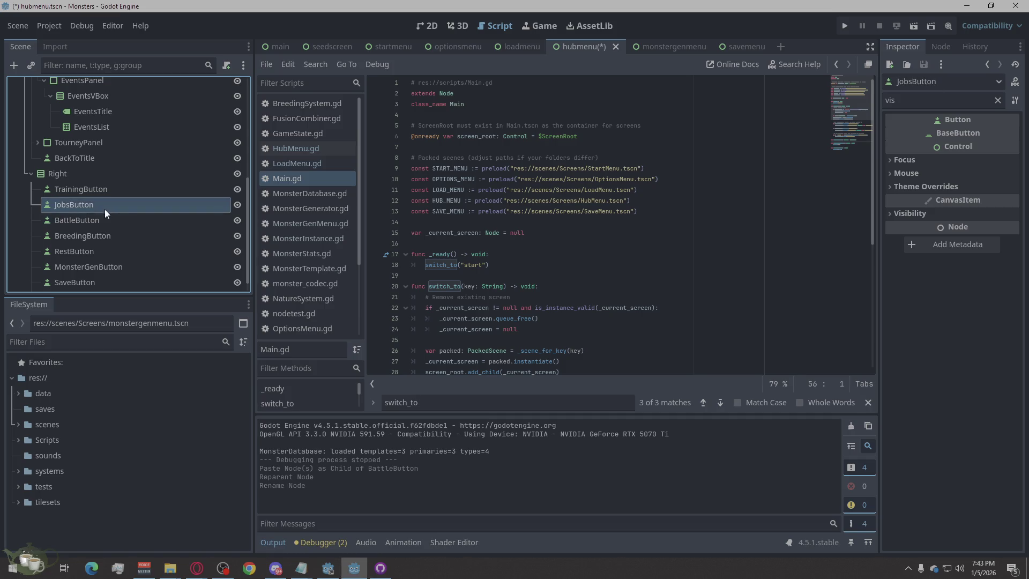
Move JobsButton just below BattleButton, ahead of BreedingButton.
{"action": "mouse_move", "coordinate": [75, 205]}
{"action": "left_mouse_down"}
{"action": "mouse_move", "coordinate": [79, 224]}
{"action": "mouse_move", "coordinate": [72, 197]}
{"action": "mouse_move", "coordinate": [39, 228]}
{"action": "left_mouse_up"}
{"action": "left_click", "coordinate": [70, 226]}
{"action": "right_click", "coordinate": [69, 220]}
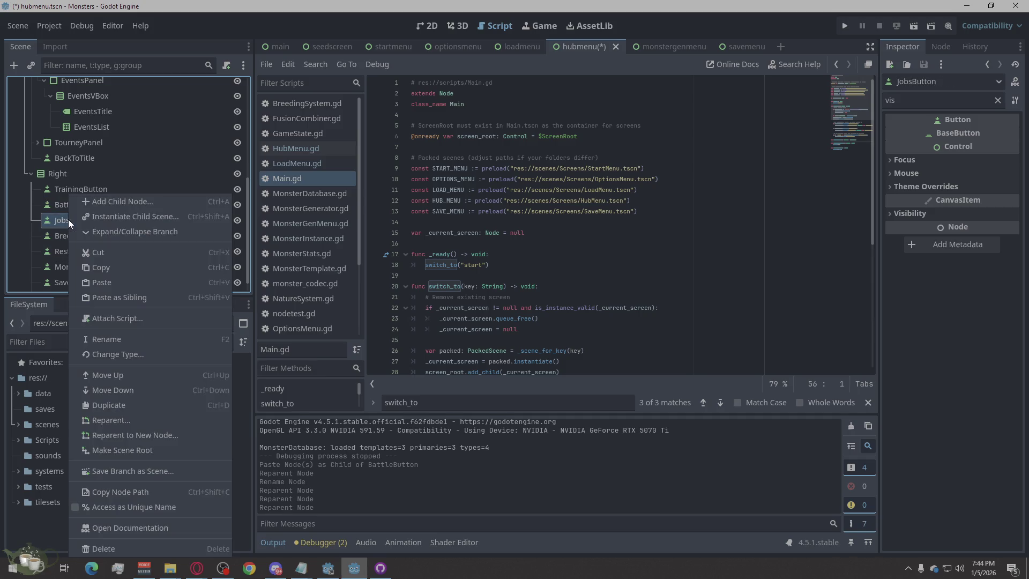
{"action": "left_click", "coordinate": [144, 491]}
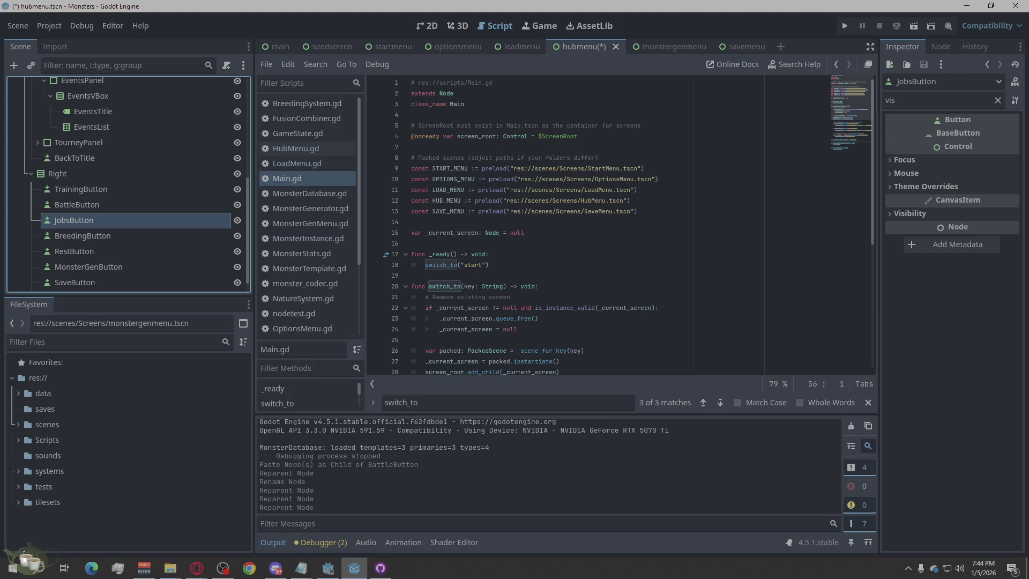
{"action": "left_click", "coordinate": [197, 568]}
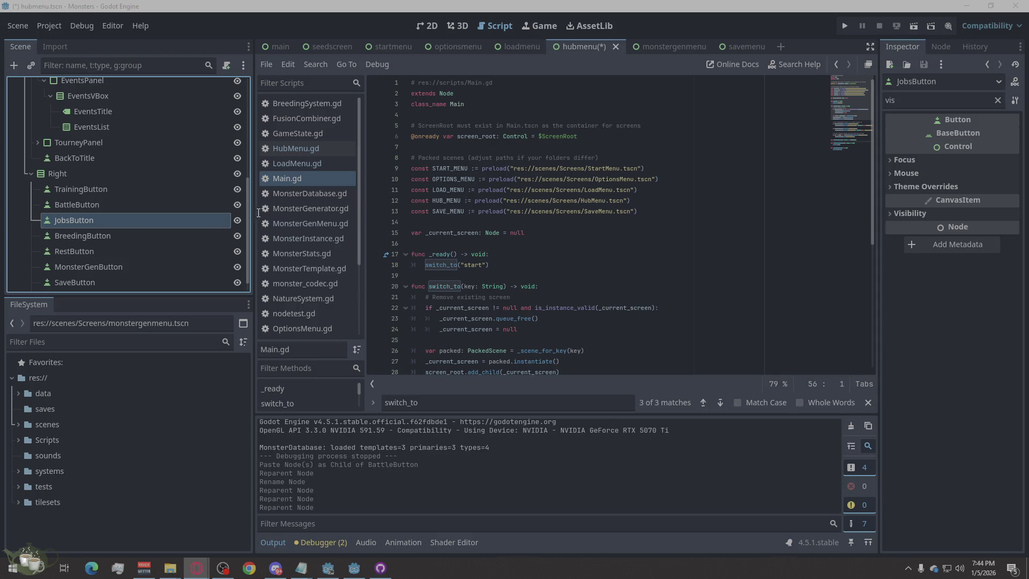
Change JobsButton's label text from Battle to Jobs and check it in the 2D view.
{"action": "left_click", "coordinate": [997, 100]}
{"action": "left_click_drag", "start_coordinate": [914, 156], "coordinate": [859, 156]}
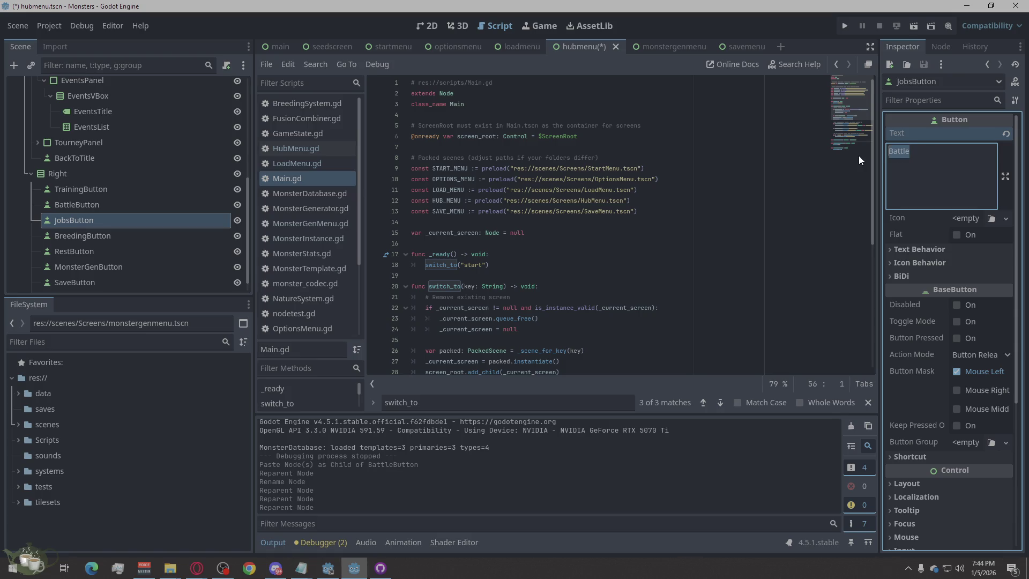
{"action": "type", "text": "Jobs"}
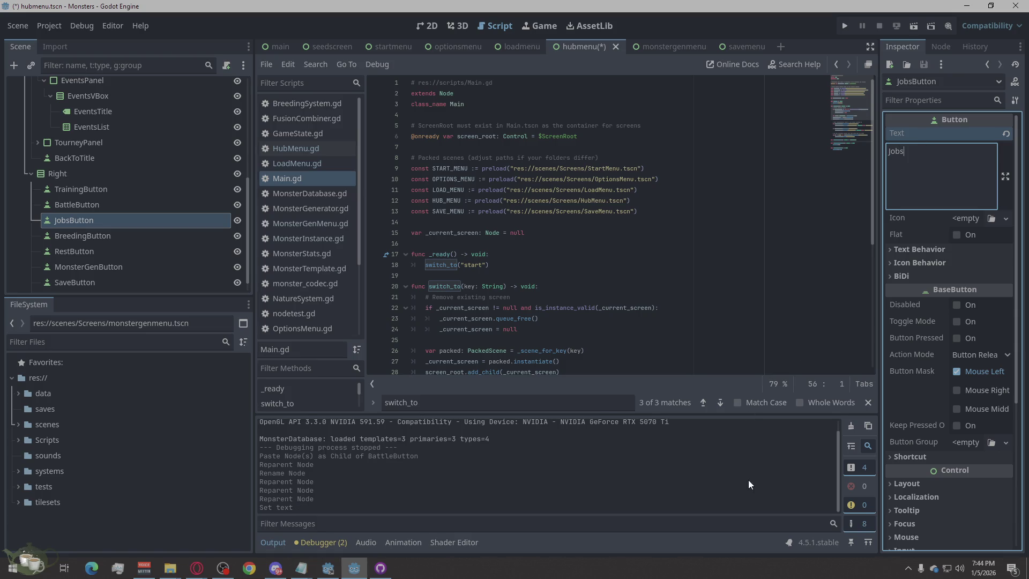
{"action": "left_click", "coordinate": [433, 25]}
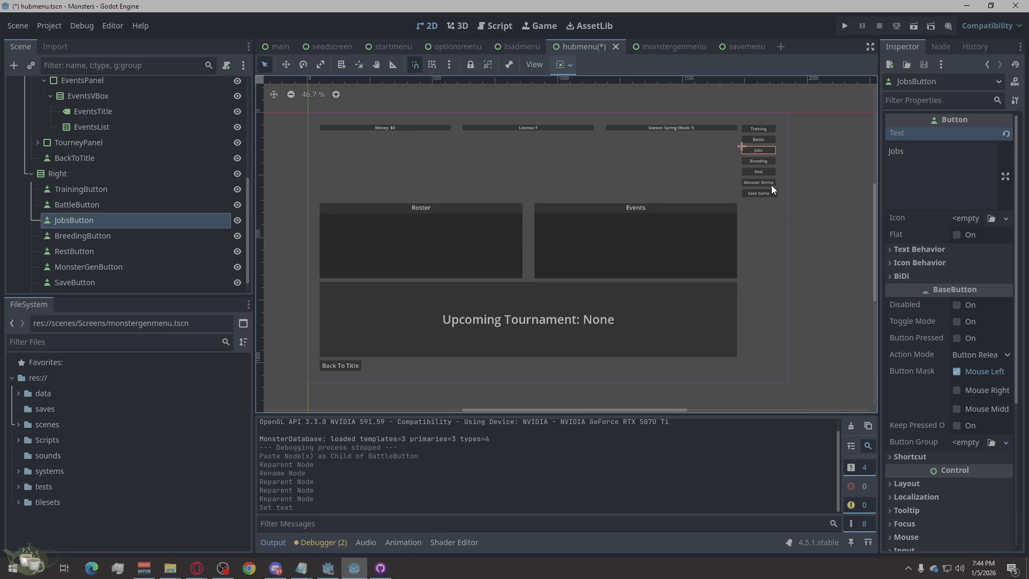
{"action": "scroll", "coordinate": [761, 155], "scroll_direction": "up", "scroll_amount": 1}
{"action": "scroll", "coordinate": [778, 168], "scroll_direction": "up", "scroll_amount": 5}
{"action": "scroll", "coordinate": [719, 252], "scroll_direction": "down", "scroll_amount": 4}
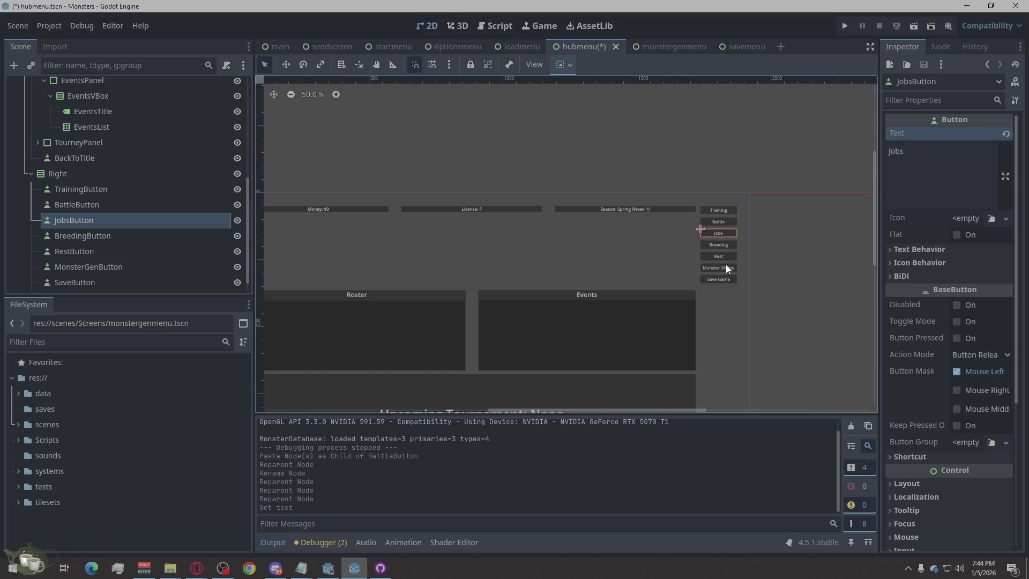
{"action": "scroll", "coordinate": [573, 323], "scroll_direction": "up", "scroll_amount": 3}
{"action": "scroll", "coordinate": [583, 283], "scroll_direction": "down", "scroll_amount": 3}
{"action": "left_click", "coordinate": [794, 239]}
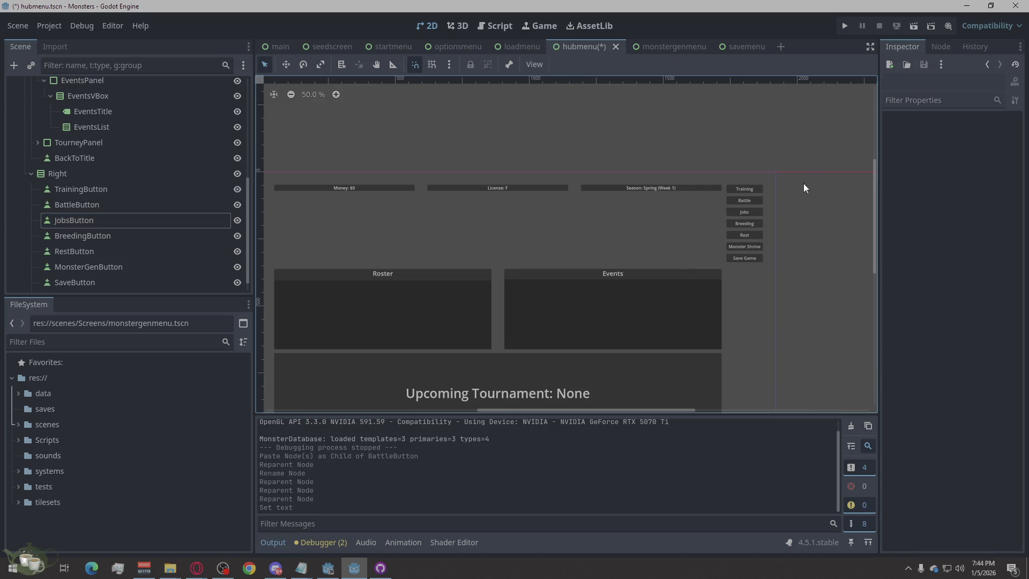
{"action": "scroll", "coordinate": [806, 161], "scroll_direction": "down", "scroll_amount": 3}
{"action": "scroll", "coordinate": [669, 265], "scroll_direction": "up", "scroll_amount": 3}
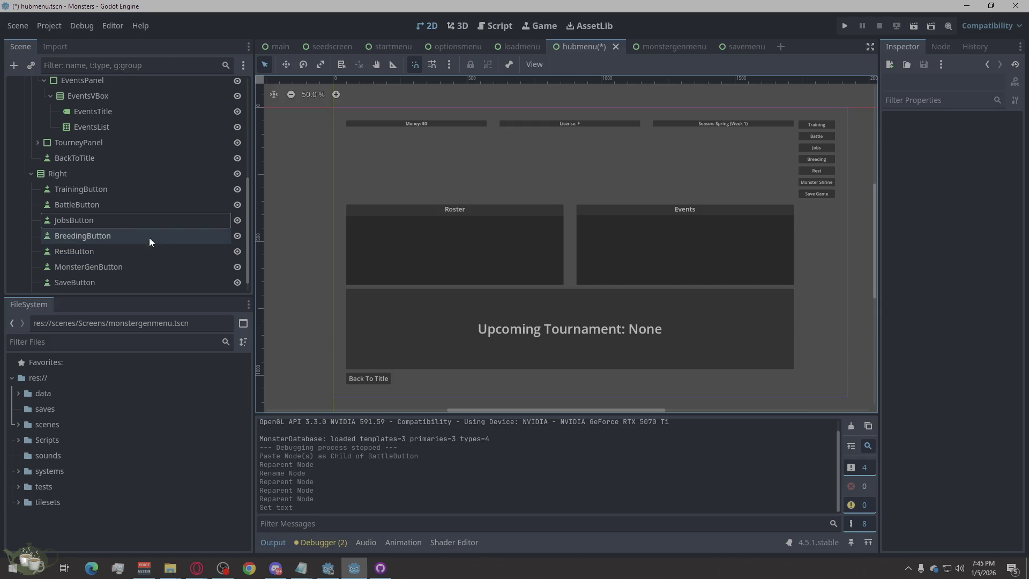
Duplicate JobsButton and begin naming the copy Store.
{"action": "left_click", "coordinate": [86, 218]}
{"action": "right_click", "coordinate": [85, 219]}
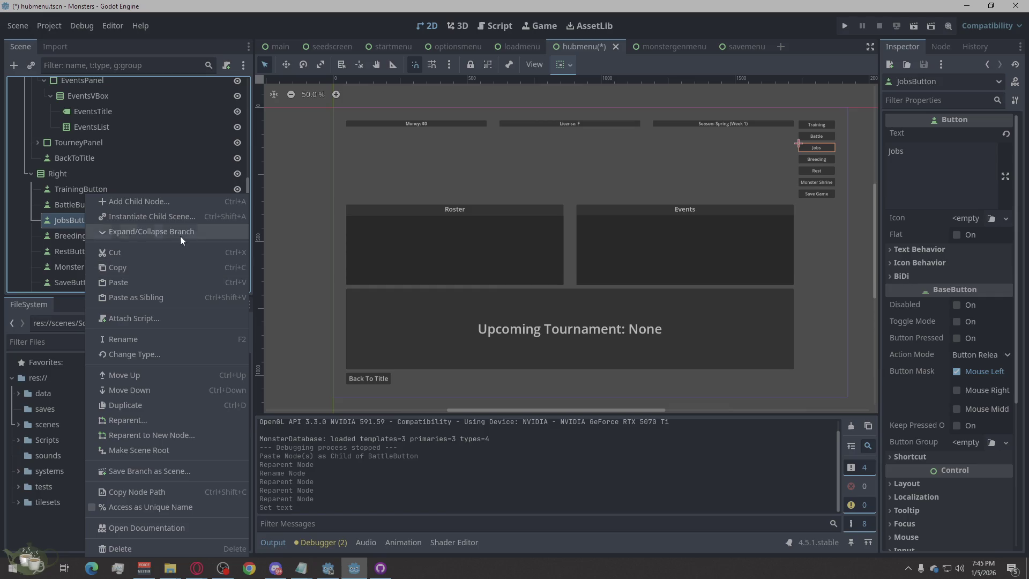
{"action": "left_click", "coordinate": [178, 405]}
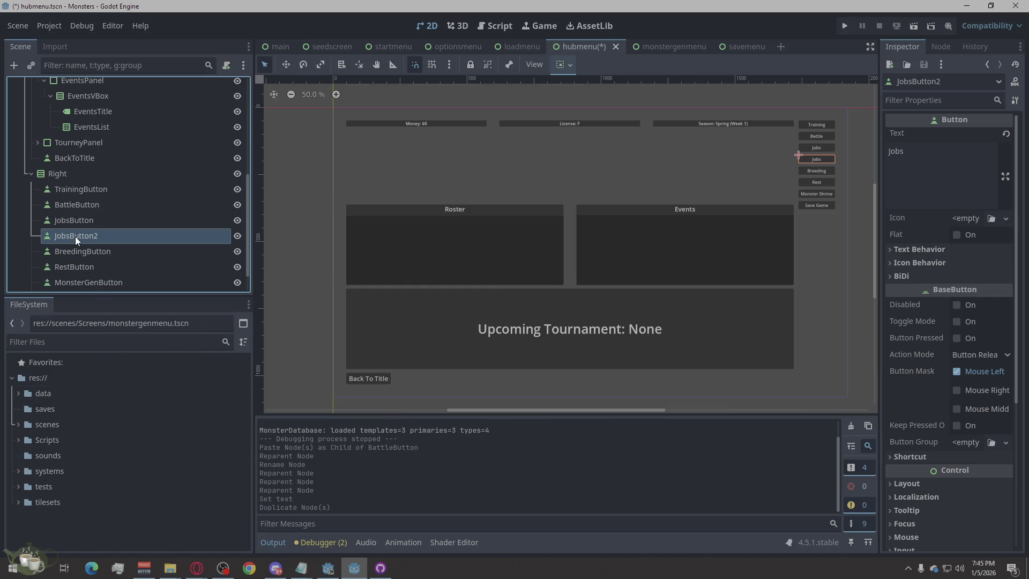
{"action": "double_click", "coordinate": [75, 236]}
{"action": "type", "text": "Store"}
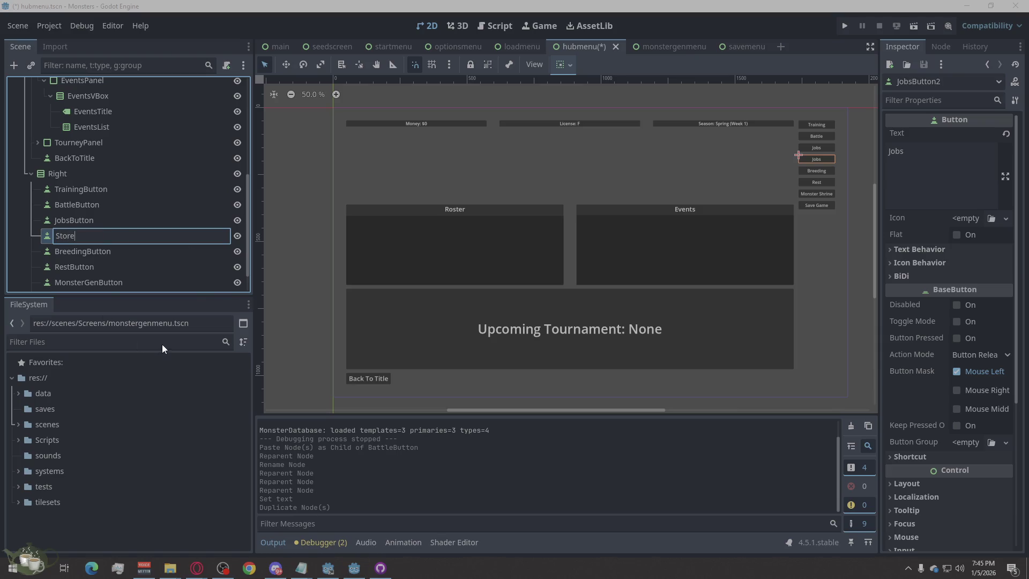
Name the duplicated node Store and set its label text to Store.
{"action": "key", "text": "Return"}
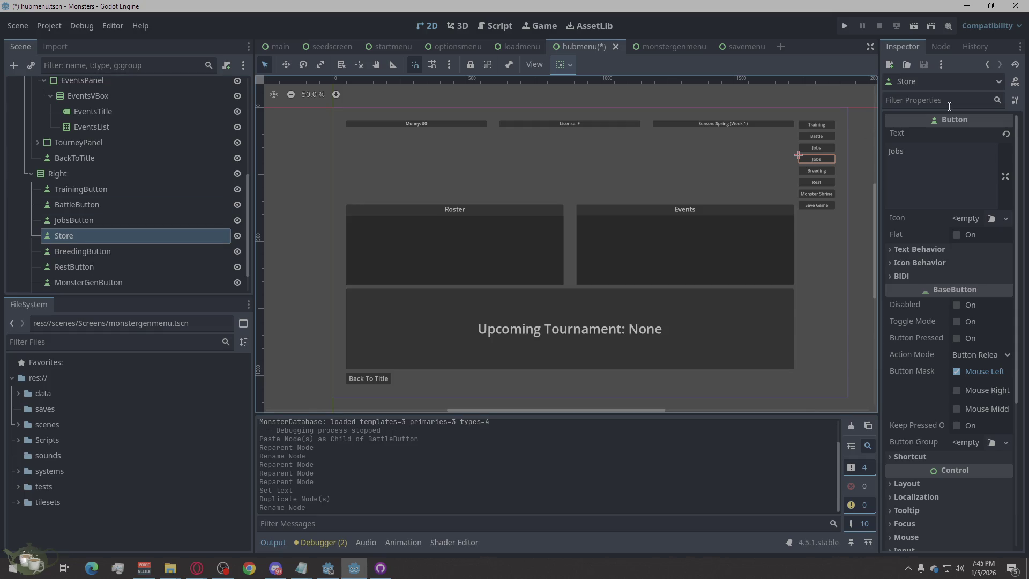
{"action": "double_click", "coordinate": [896, 151]}
{"action": "type", "text": "Store"}
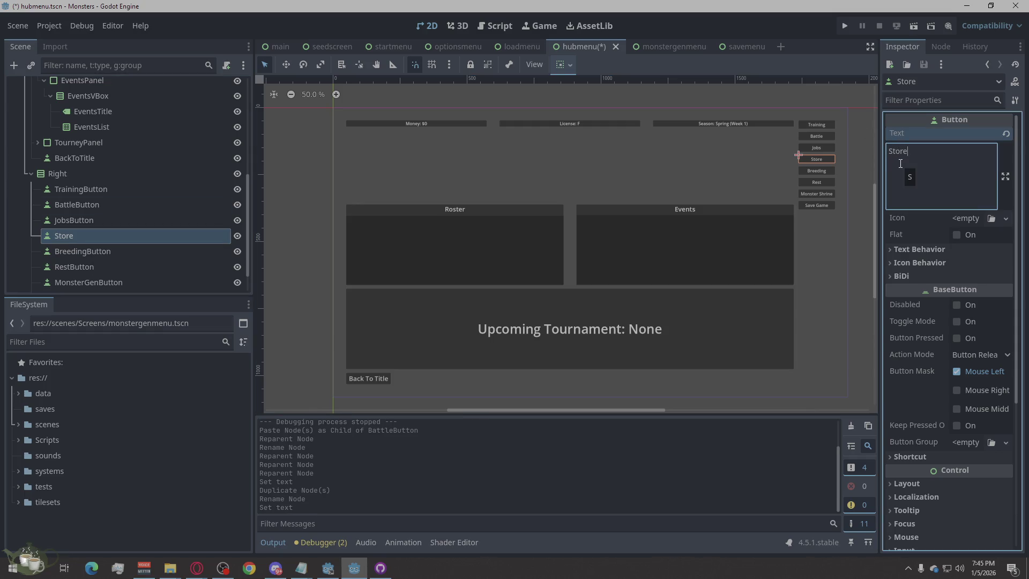
{"action": "left_click", "coordinate": [859, 175]}
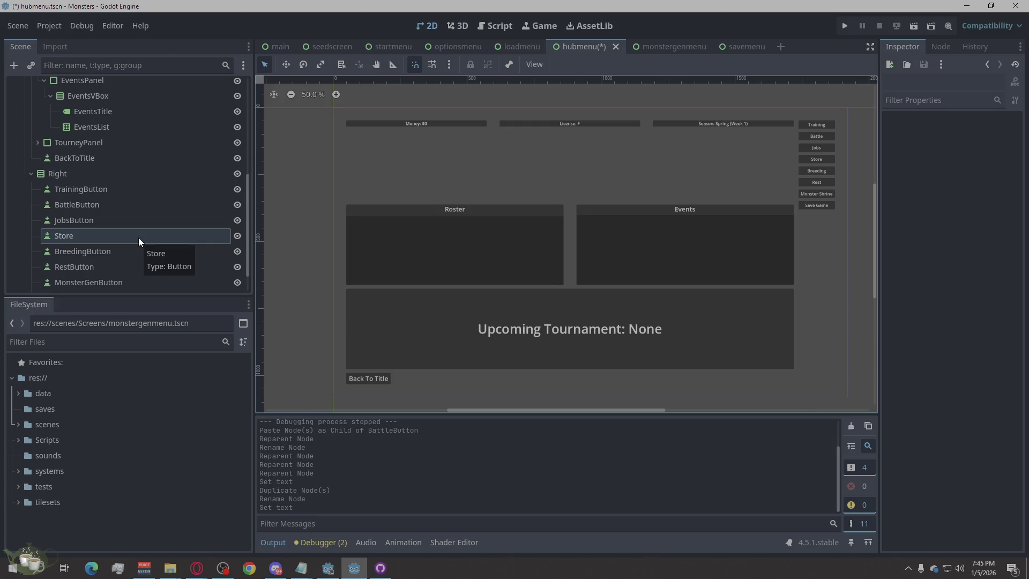
Rename the Store node to ShopButton.
{"action": "left_click", "coordinate": [139, 237]}
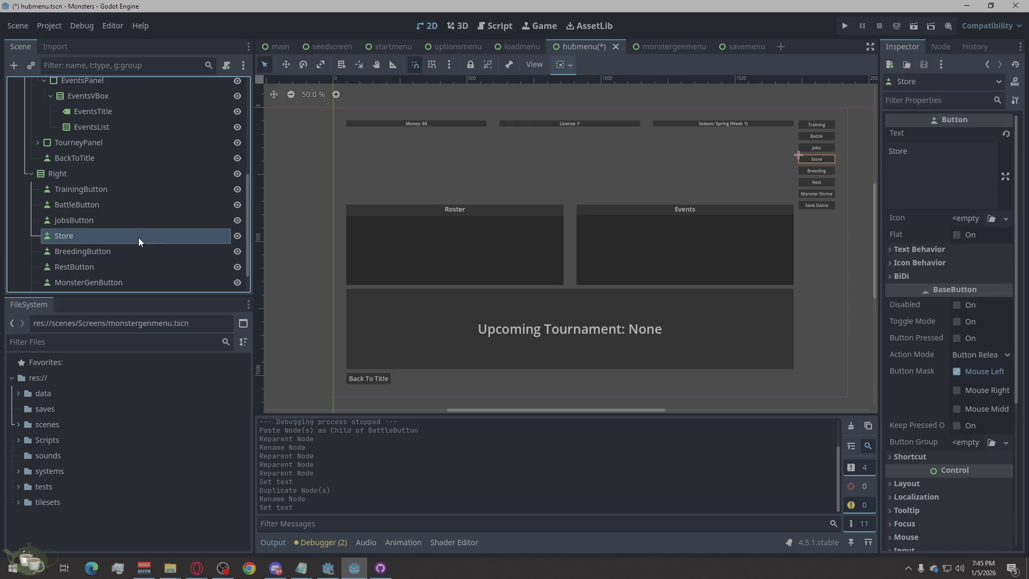
{"action": "right_click", "coordinate": [138, 236]}
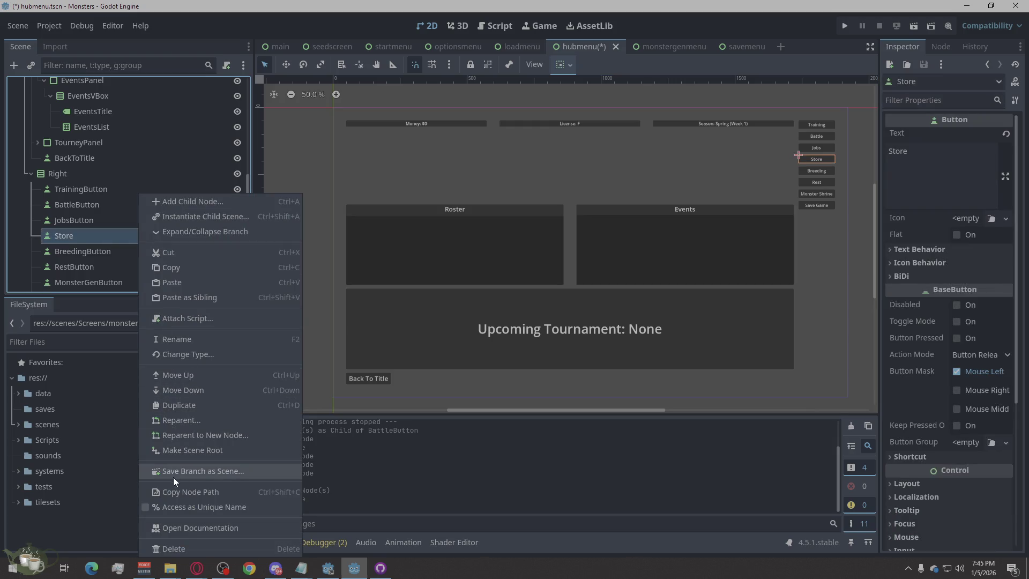
{"action": "left_click", "coordinate": [189, 340]}
{"action": "type", "text": "Shop"}
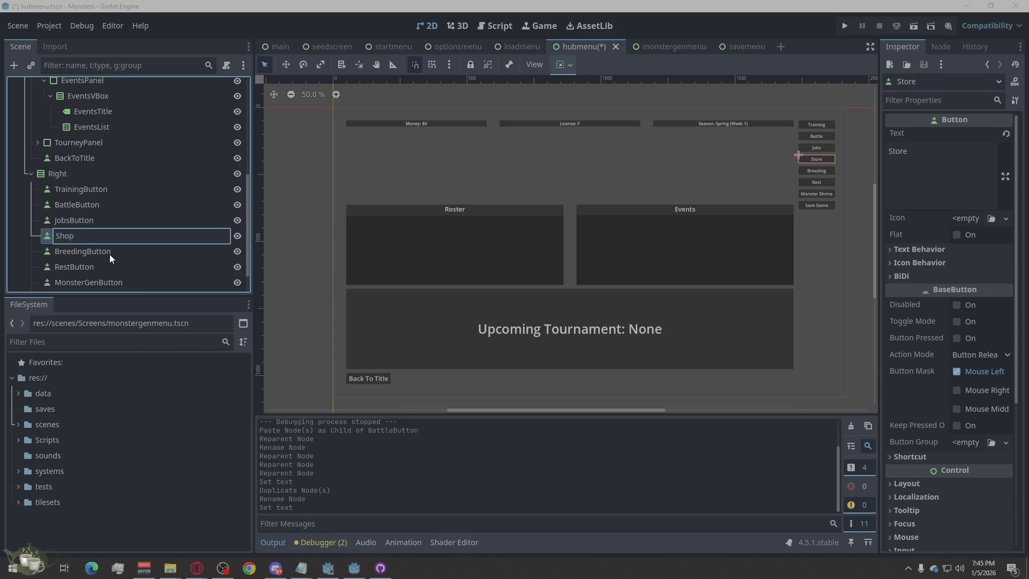
{"action": "key", "text": "Return"}
{"action": "left_click", "coordinate": [81, 236]}
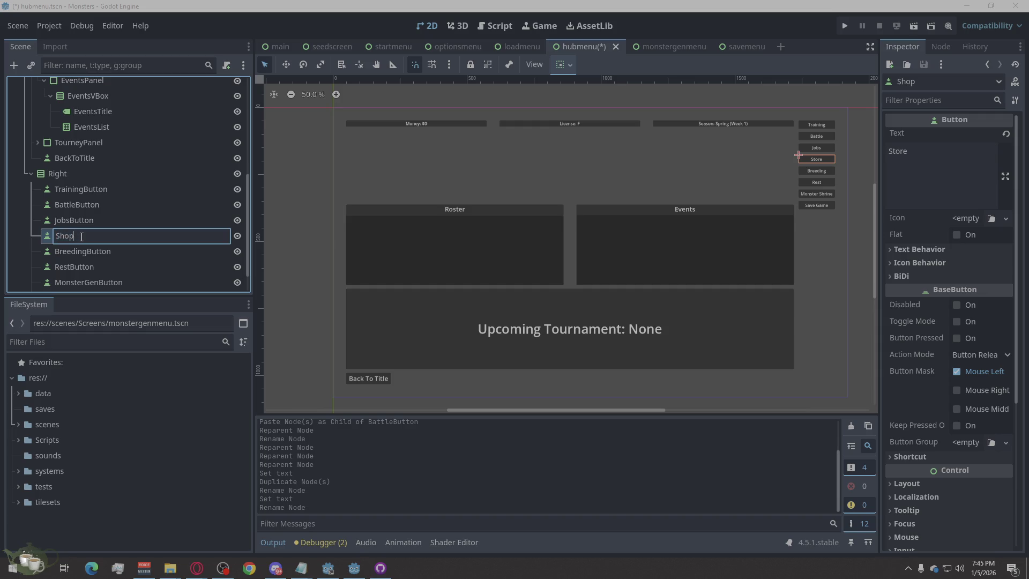
{"action": "type", "text": "Button"}
{"action": "key", "text": "Return"}
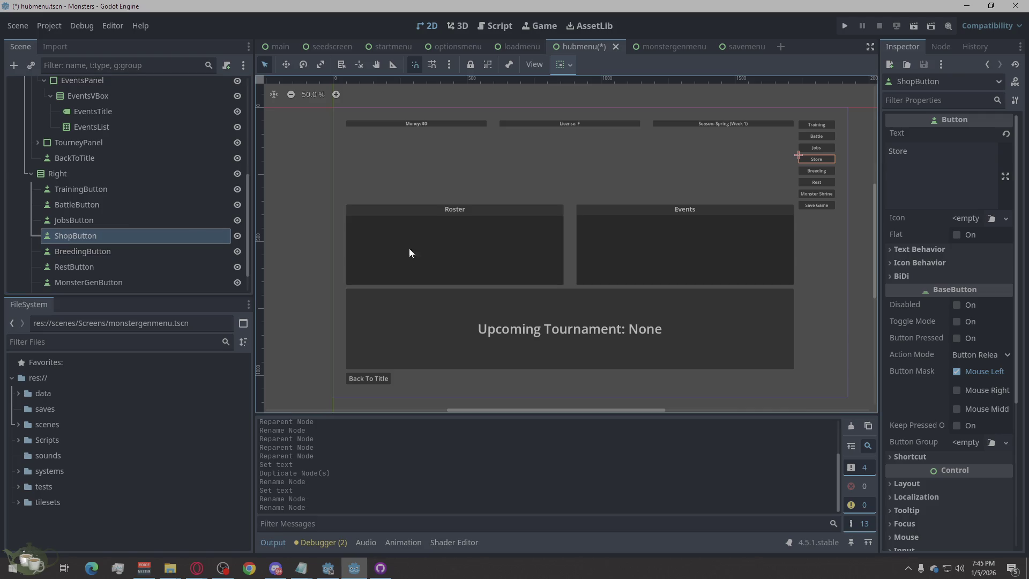
Change ShopButton's label text to Shops.
{"action": "left_click", "coordinate": [897, 151]}
{"action": "key", "text": "ctrl+a"}
{"action": "type", "text": "S"}
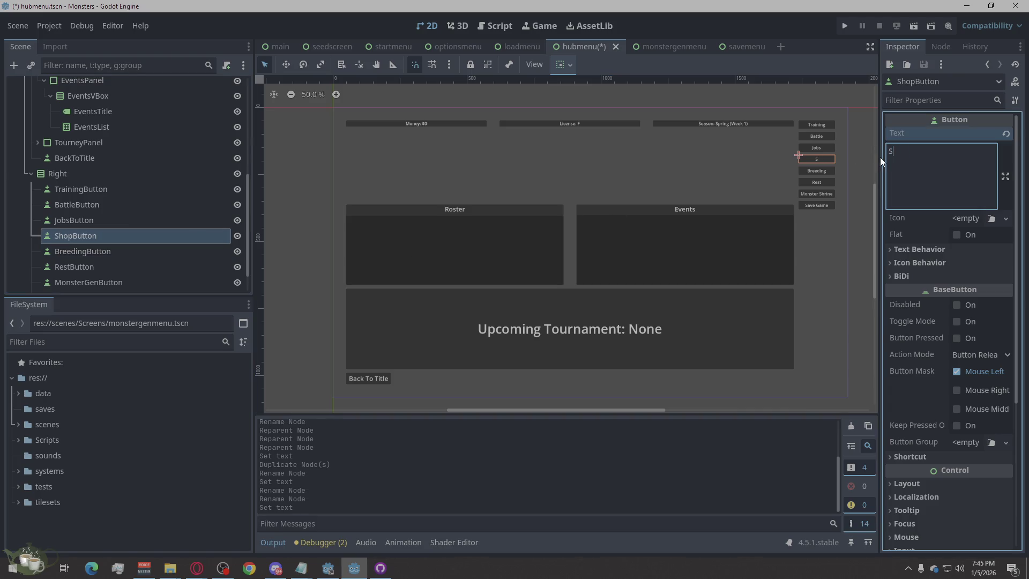
{"action": "left_click", "coordinate": [864, 226]}
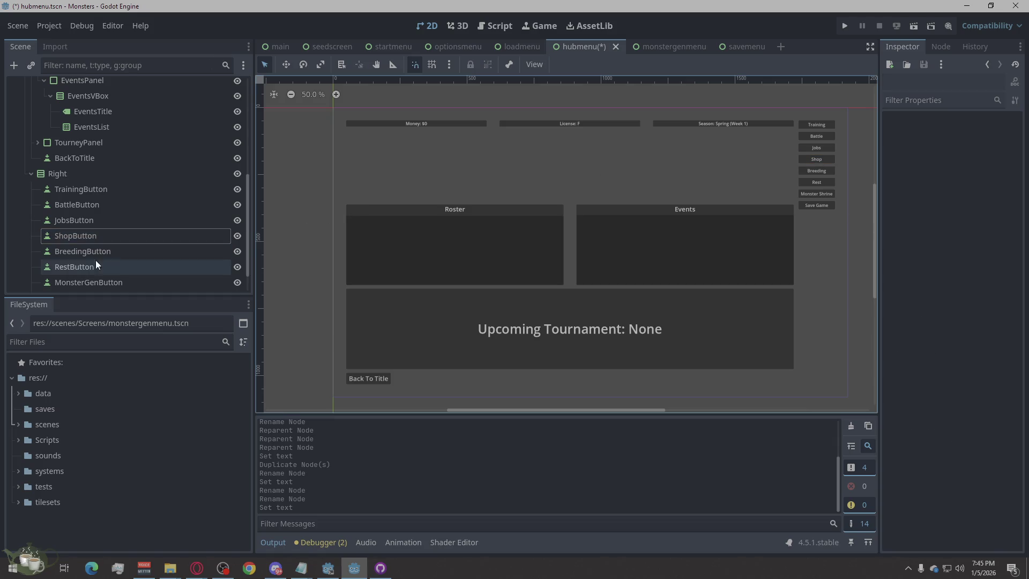
{"action": "left_click", "coordinate": [95, 239]}
{"action": "left_click", "coordinate": [95, 239]}
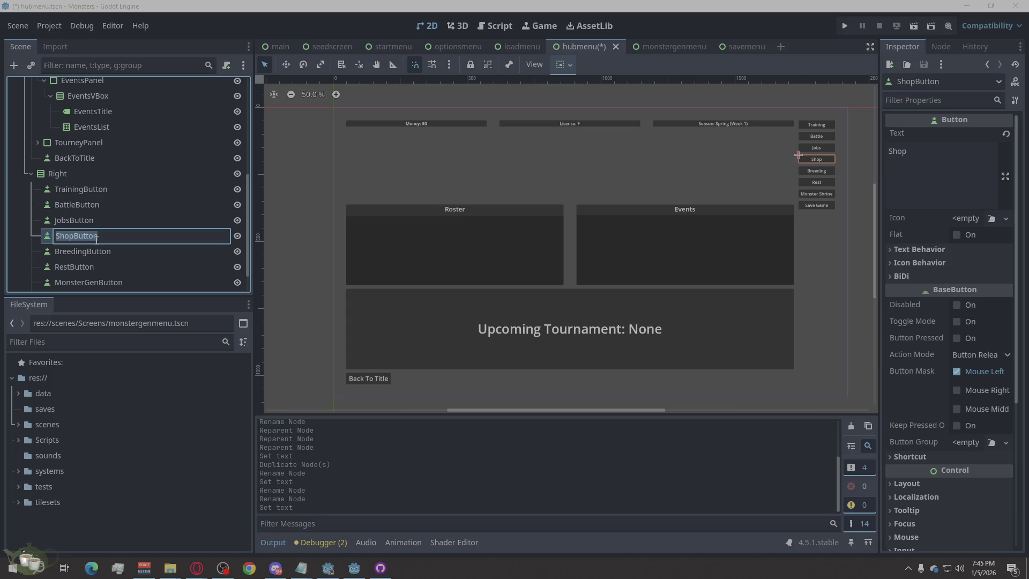
{"action": "key", "text": "Escape"}
{"action": "left_click", "coordinate": [911, 152]}
{"action": "type", "text": "s"}
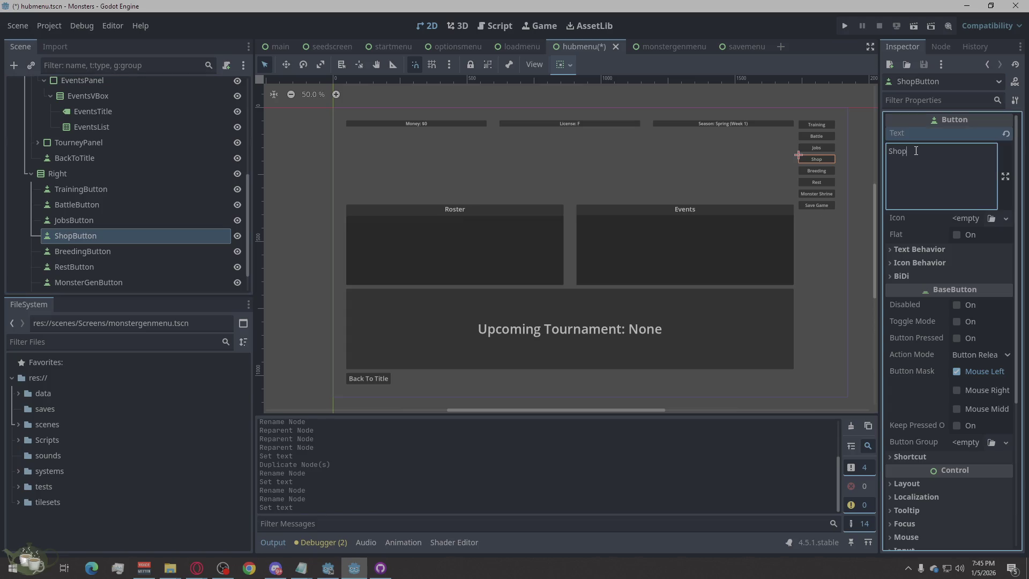
{"action": "left_click", "coordinate": [854, 274]}
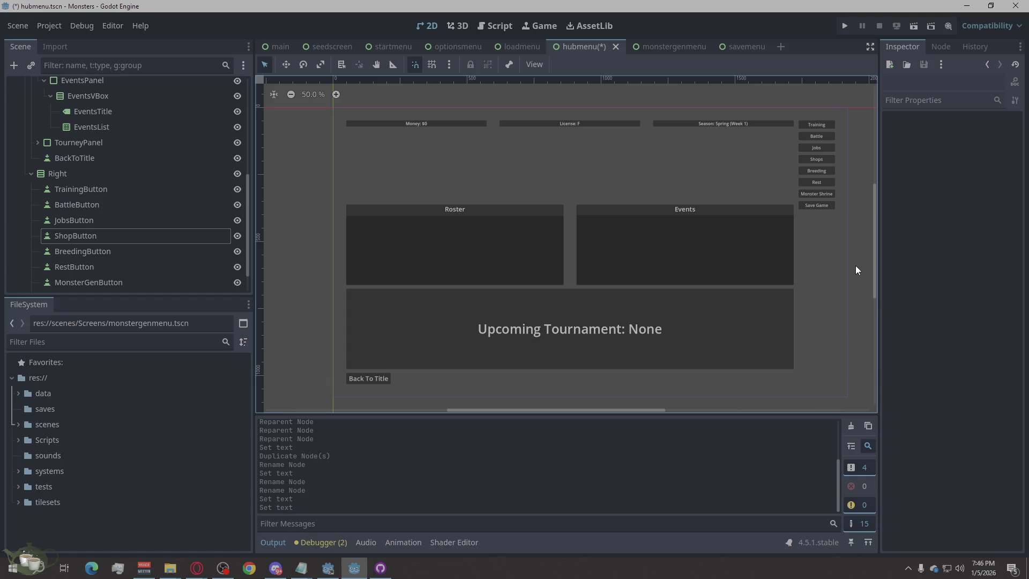
{"action": "left_click", "coordinate": [86, 236]}
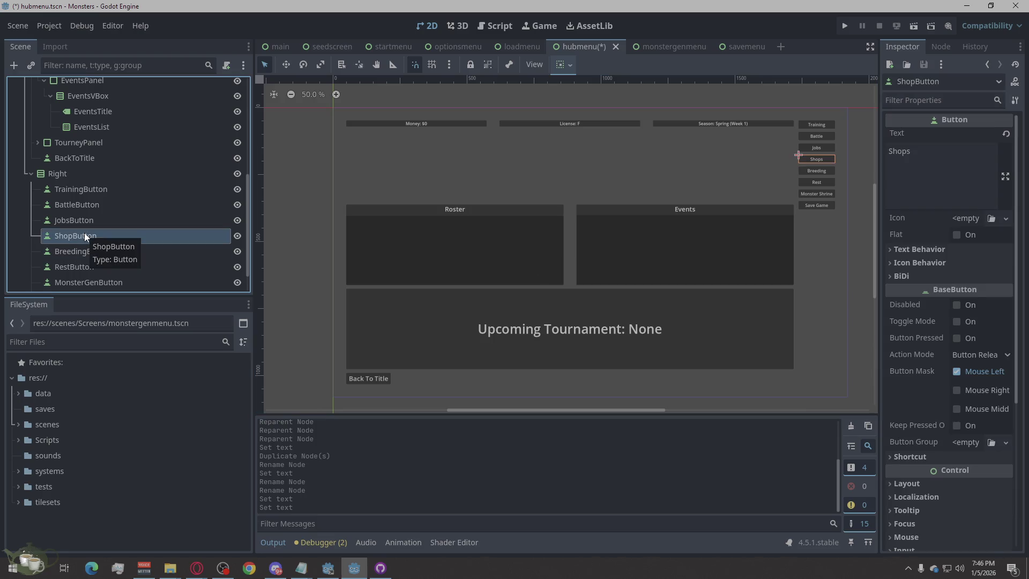
Duplicate ShopButton and name the copy HospitalButton.
{"action": "right_click", "coordinate": [57, 232]}
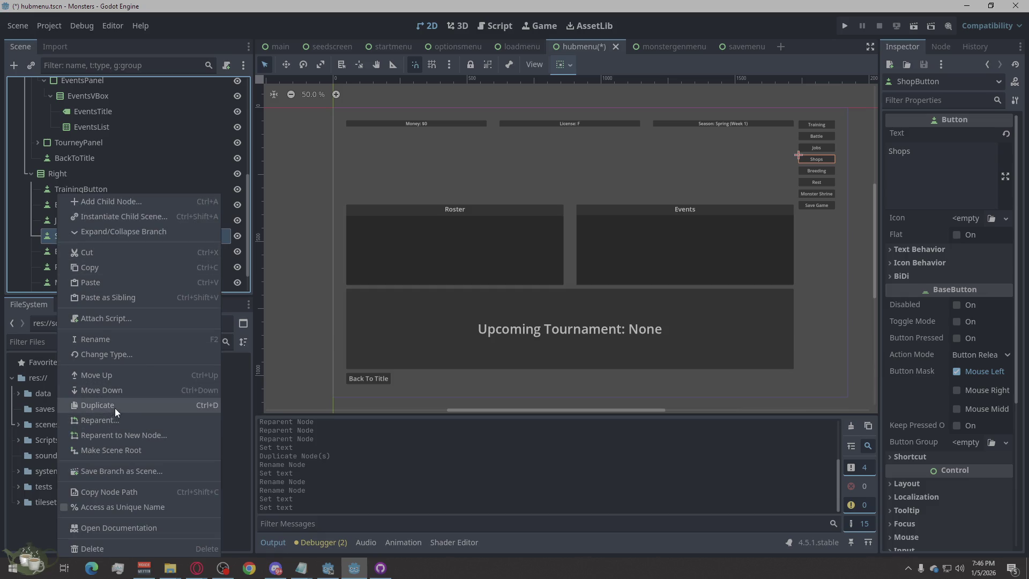
{"action": "left_click", "coordinate": [115, 406]}
{"action": "double_click", "coordinate": [104, 253]}
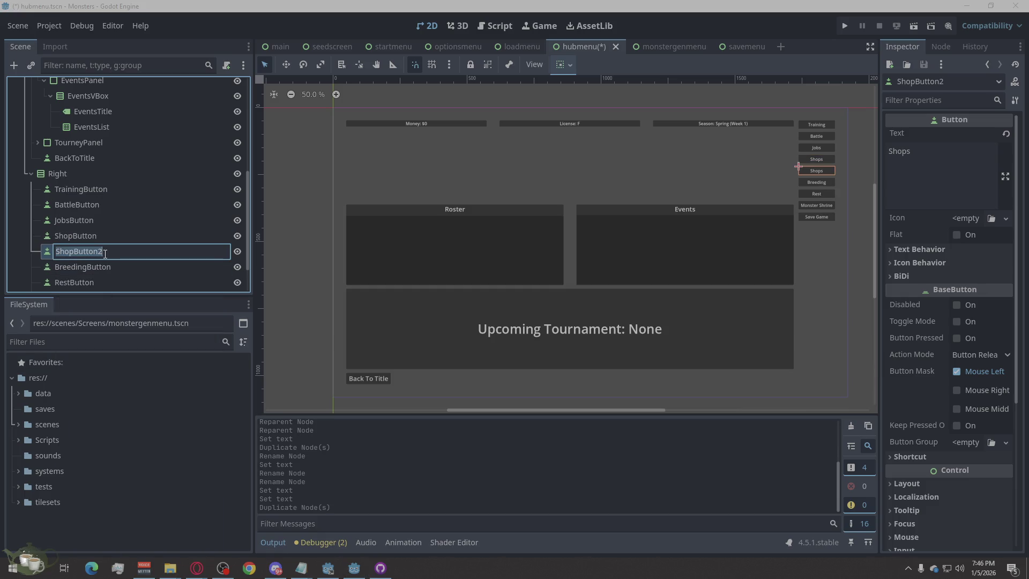
{"action": "type", "text": "Hospitla"}
{"action": "type", "text": "ital Button"}
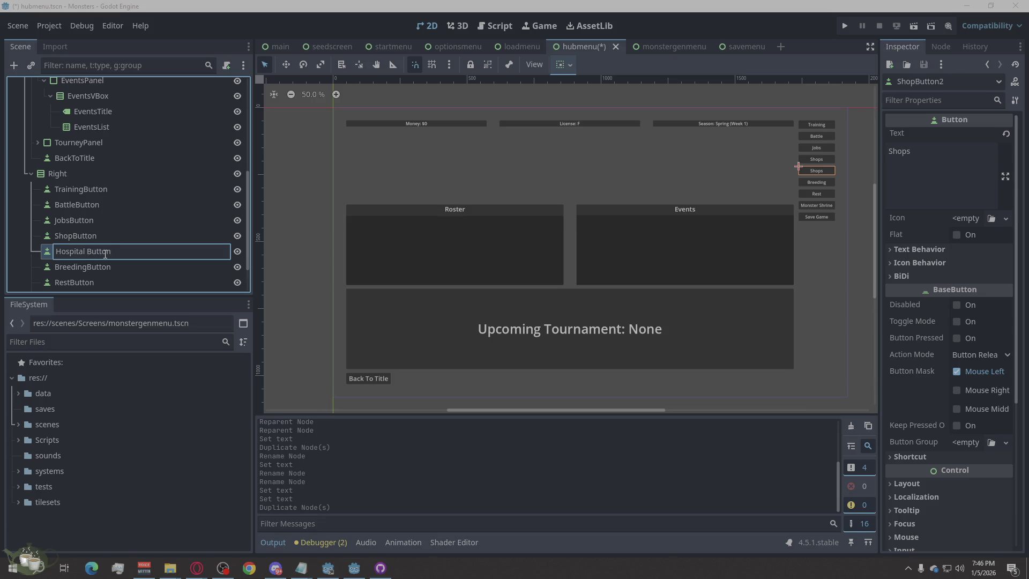
{"action": "left_click", "coordinate": [90, 251]}
{"action": "key", "text": "BackSpace"}
Set HospitalButton's label text to Hospital.
{"action": "left_click", "coordinate": [931, 163]}
{"action": "key", "text": "ctrl+a"}
{"action": "type", "text": "Hosp"}
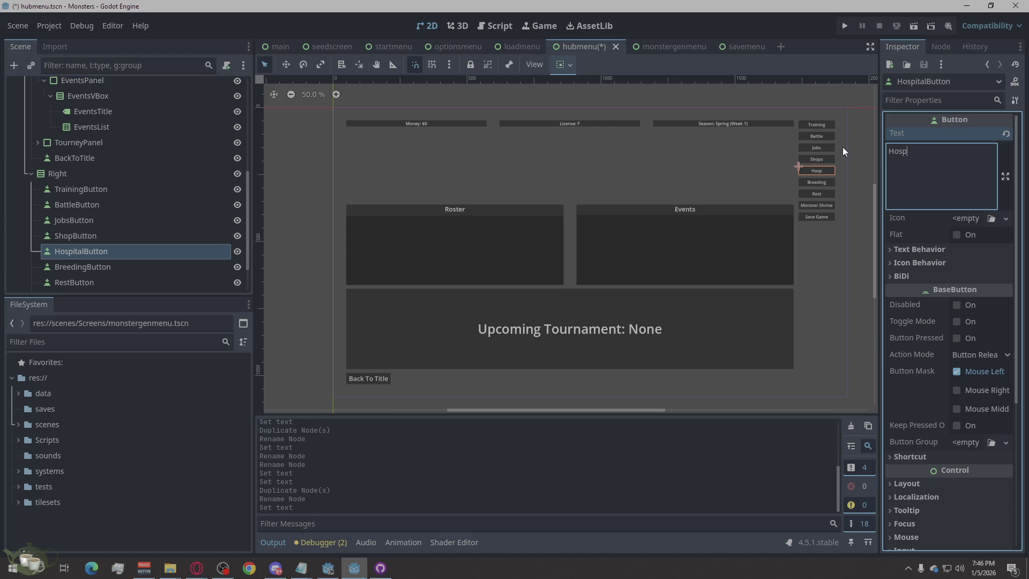
{"action": "type", "text": "ital"}
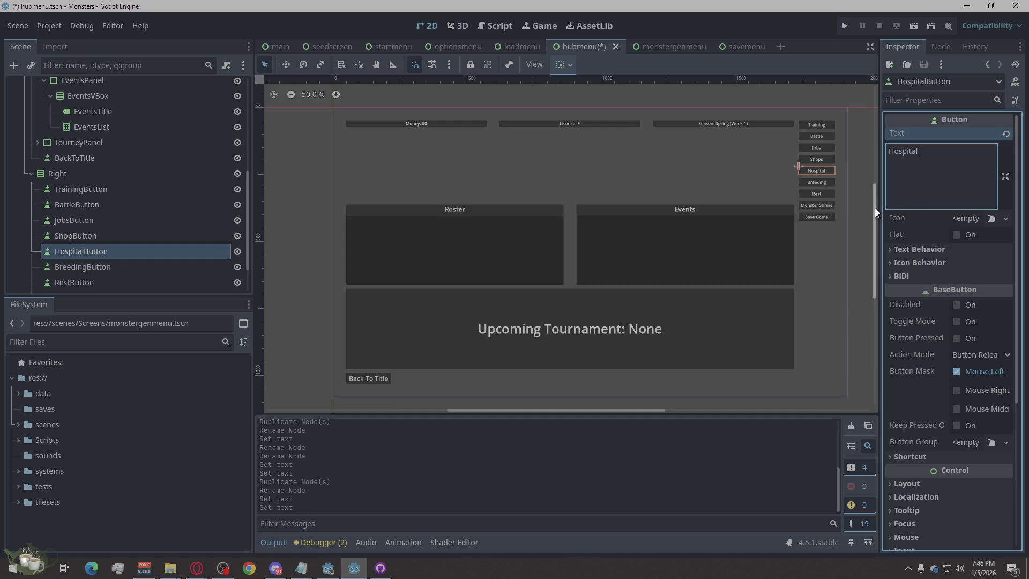
{"action": "left_click", "coordinate": [862, 208]}
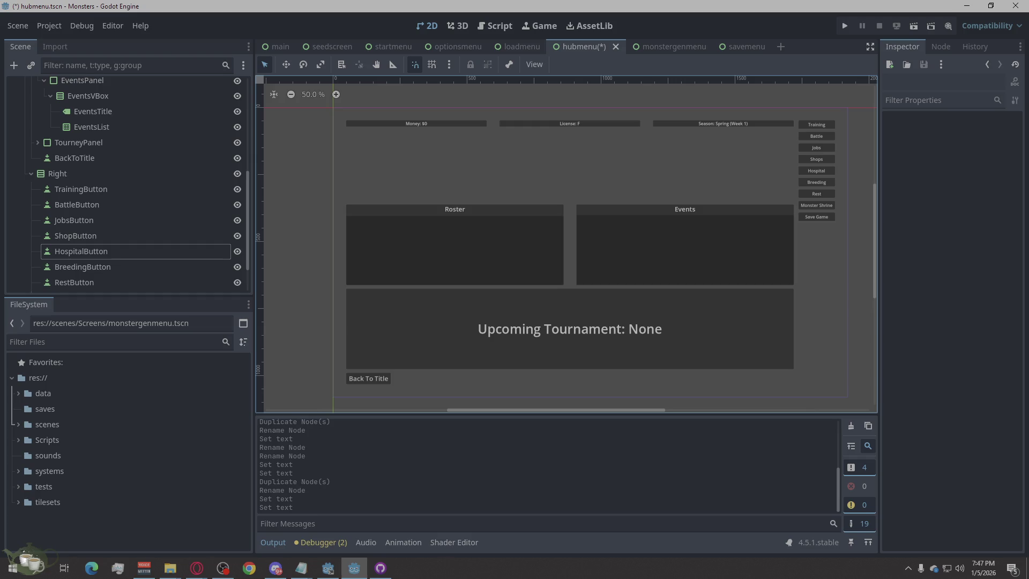
After checking the browser, save hubmenu.tscn with Ctrl+S.
{"action": "key", "text": "alt+Tab"}
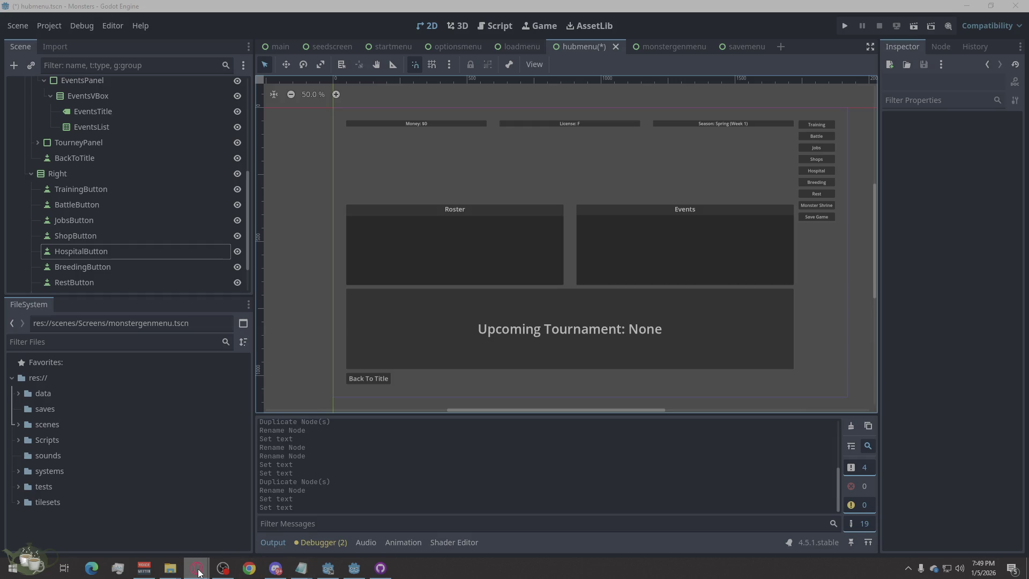
{"action": "mouse_move", "coordinate": [197, 570]}
{"action": "key", "text": "ctrl+s"}
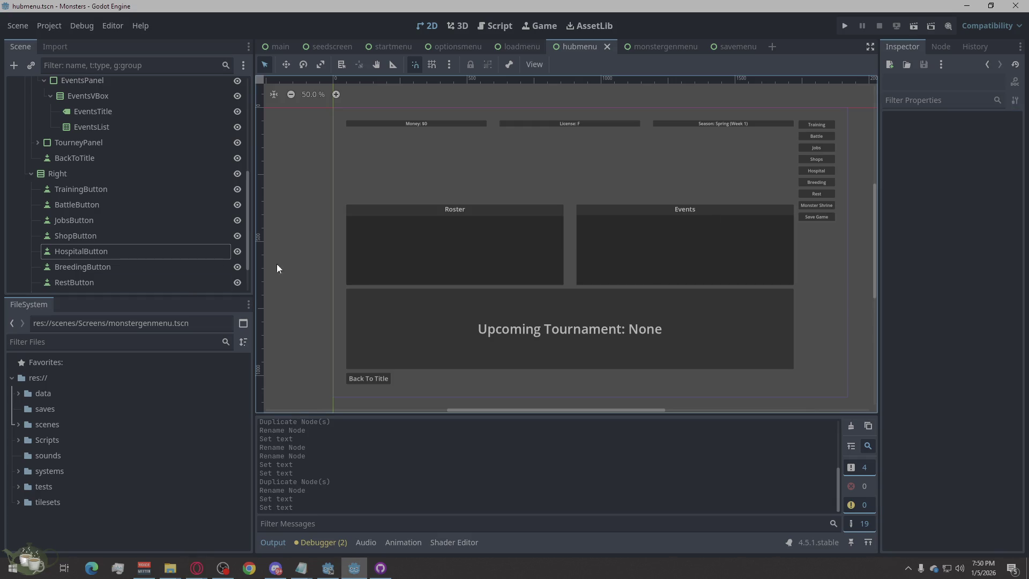
Replace all of HubMenu.gd's text with the pasted updated script, then open Main.gd.
{"action": "left_click", "coordinate": [485, 28]}
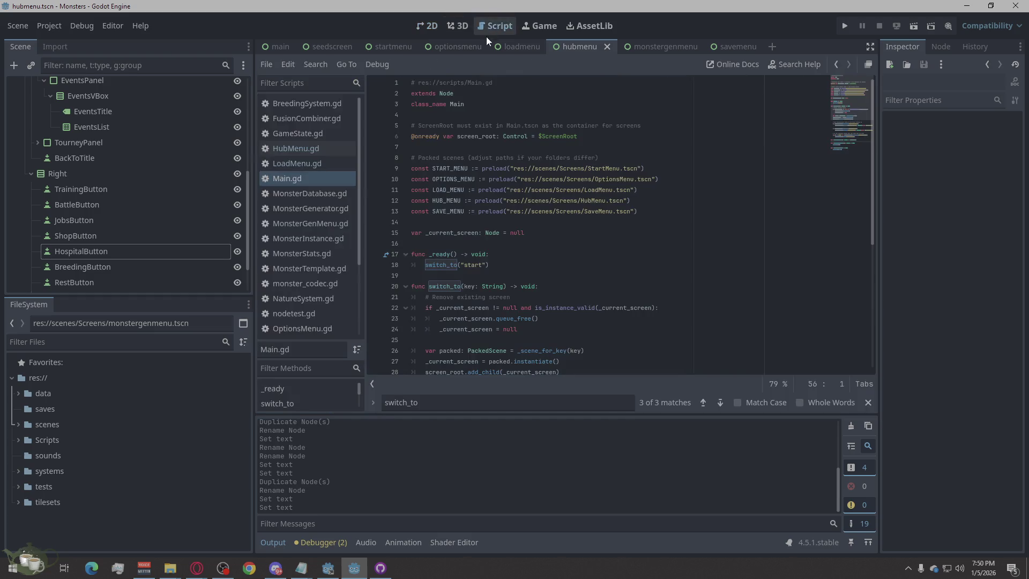
{"action": "left_click", "coordinate": [303, 150]}
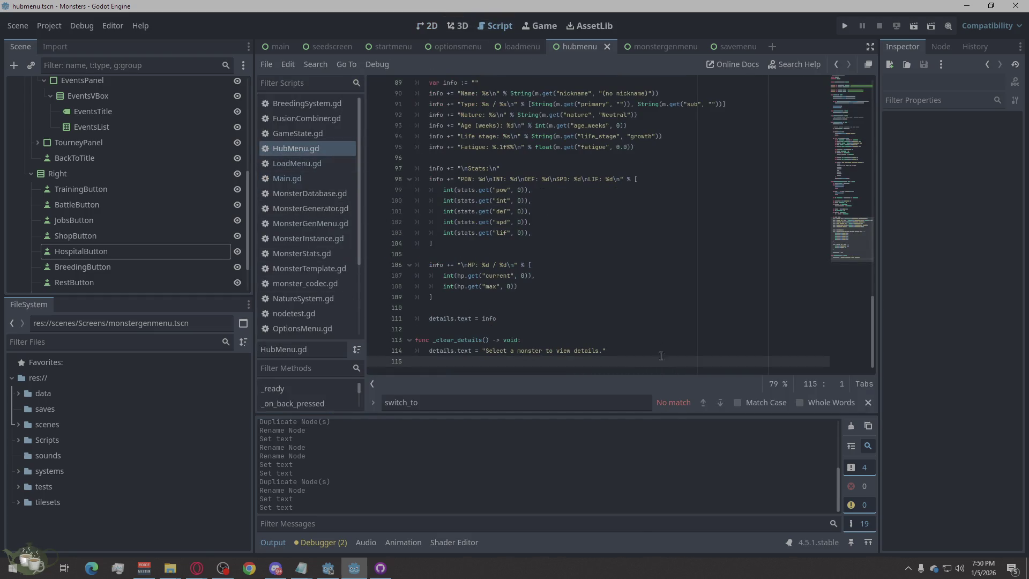
{"action": "right_click", "coordinate": [576, 259]}
{"action": "left_click", "coordinate": [612, 376]}
{"action": "key", "text": "ctrl+v"}
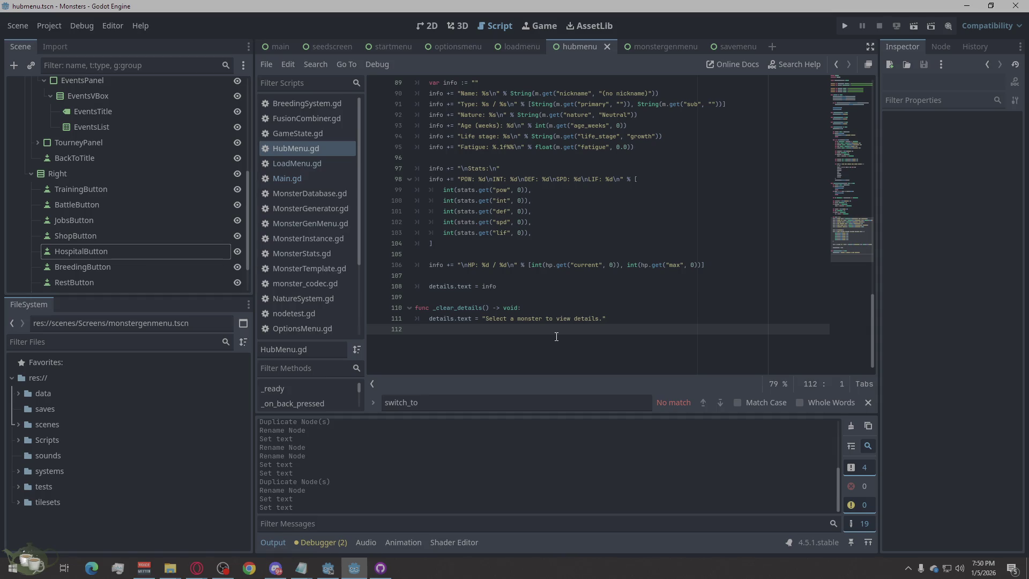
{"action": "scroll", "coordinate": [556, 336], "scroll_direction": "up", "scroll_amount": 2}
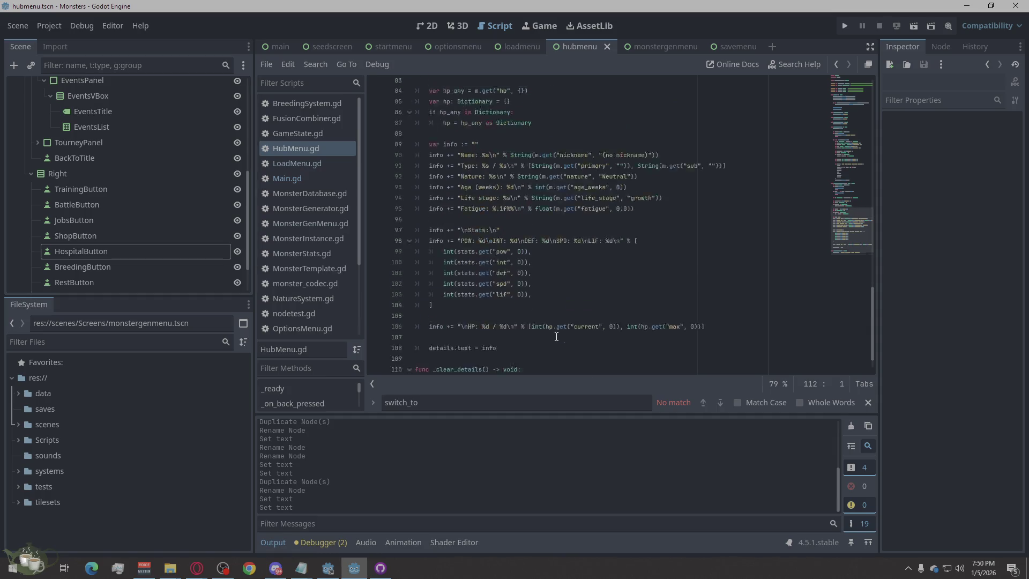
{"action": "scroll", "coordinate": [556, 337], "scroll_direction": "down", "scroll_amount": 1}
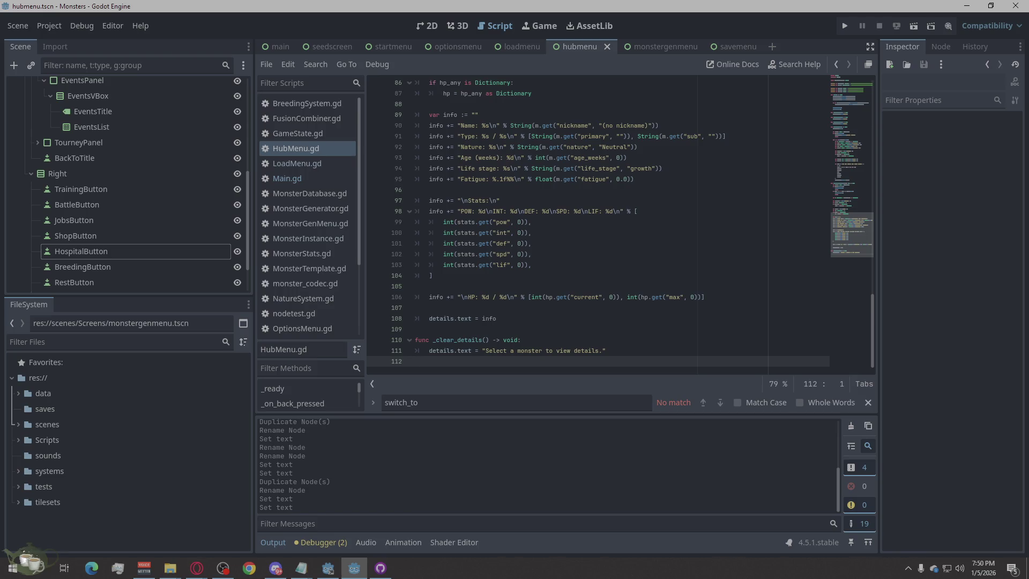
{"action": "left_click", "coordinate": [197, 568]}
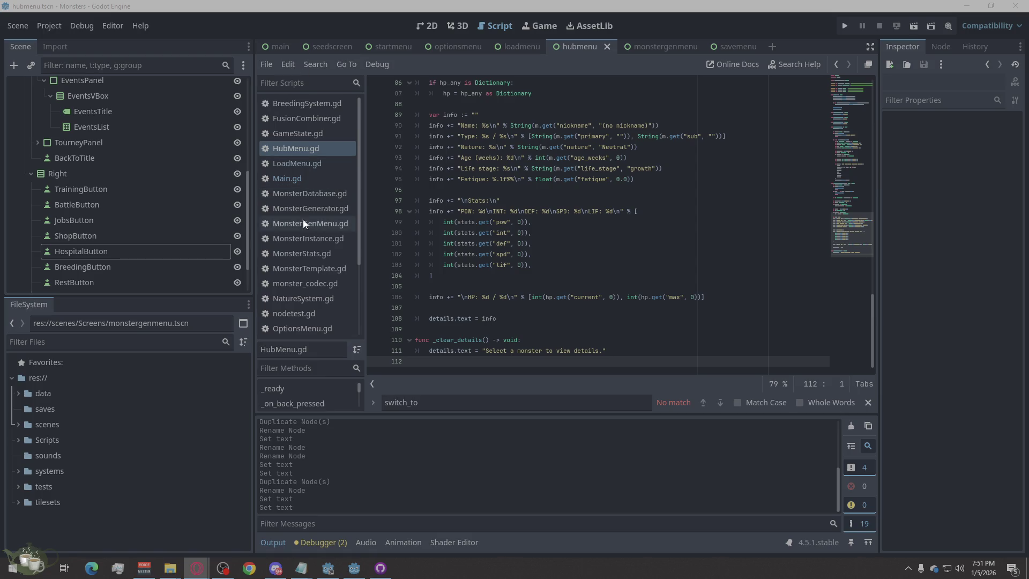
{"action": "left_click", "coordinate": [301, 180]}
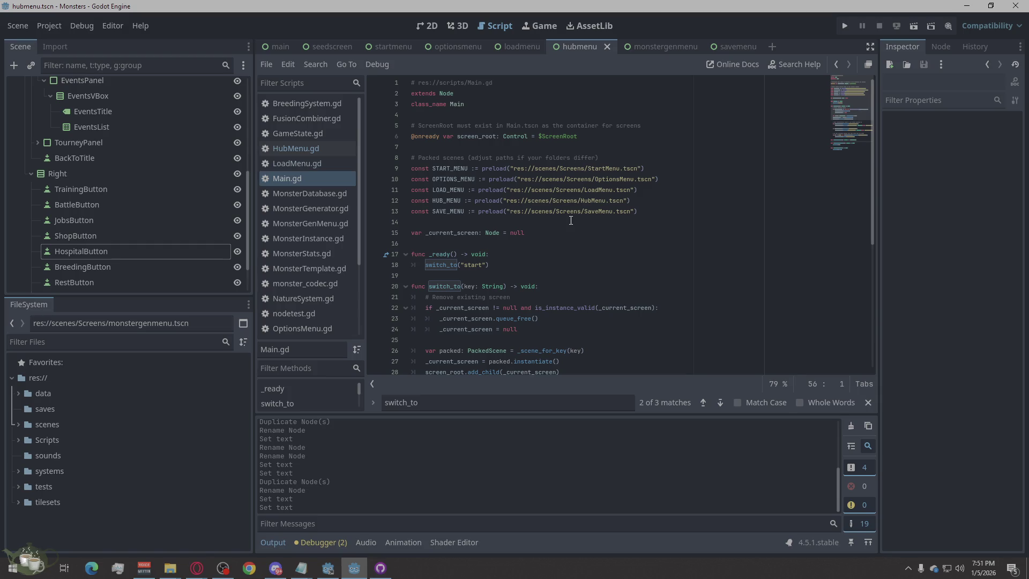
Add const JOBS_MENU := preload("res://scenes/JobsMenu.tscn") below the SAVE_MENU preload in Main.gd.
{"action": "left_click", "coordinate": [653, 212]}
{"action": "key", "text": "Return"}
{"action": "type", "text": "const JOBS_MENU := preload(\"res://scenes/JobsMenu.tscn\")"}
{"action": "left_click", "coordinate": [632, 258]}
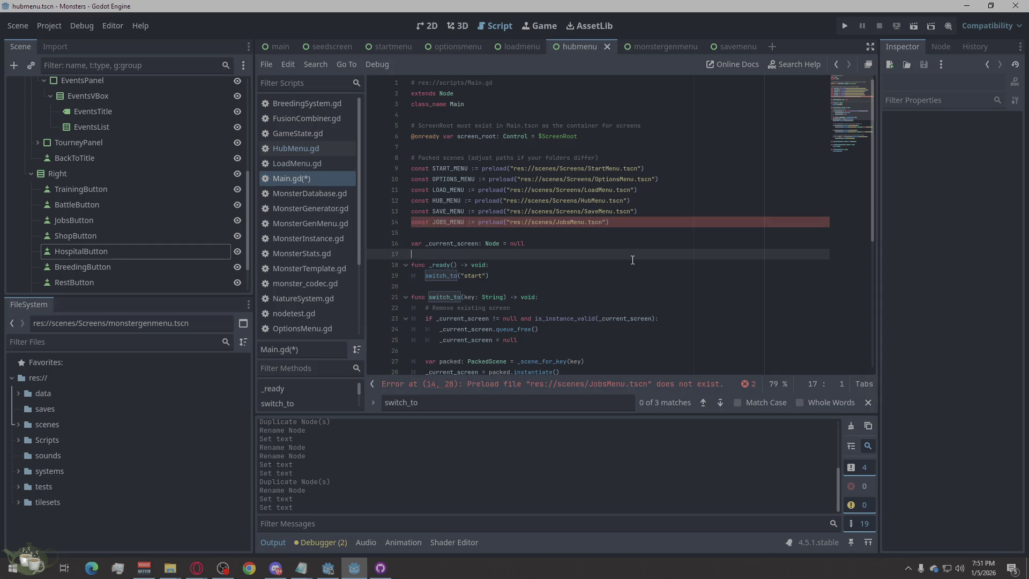
Discard the scratch scene and open a fresh empty scene tab.
{"action": "left_click", "coordinate": [773, 47]}
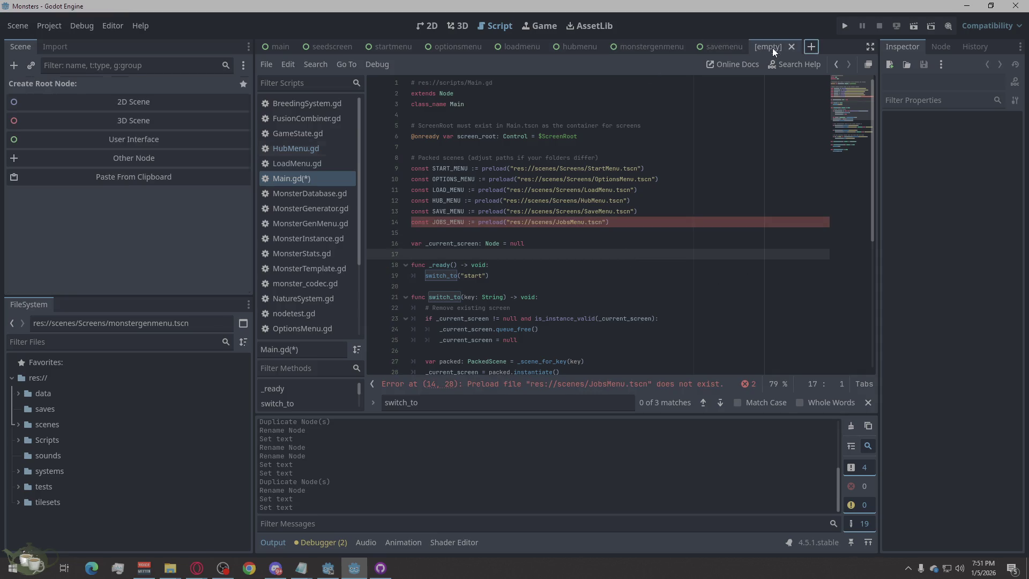
{"action": "left_click", "coordinate": [125, 177]}
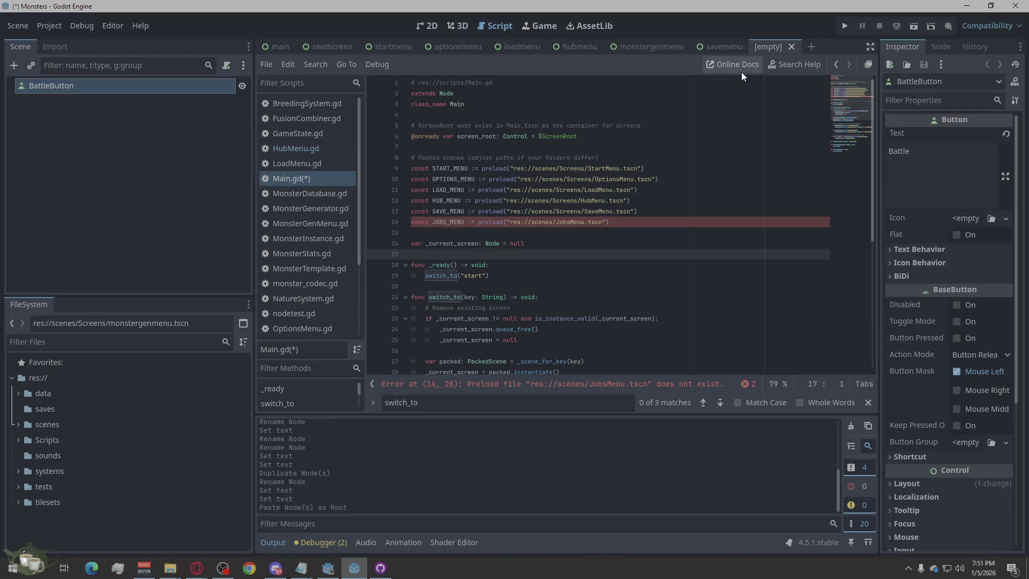
{"action": "left_click", "coordinate": [790, 47]}
{"action": "left_click", "coordinate": [525, 316]}
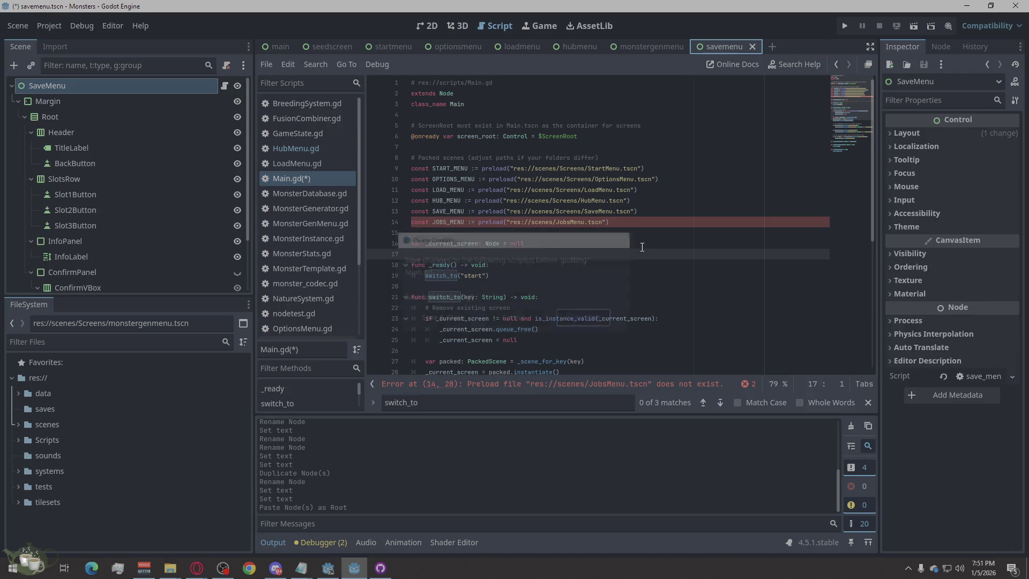
{"action": "left_click", "coordinate": [772, 47]}
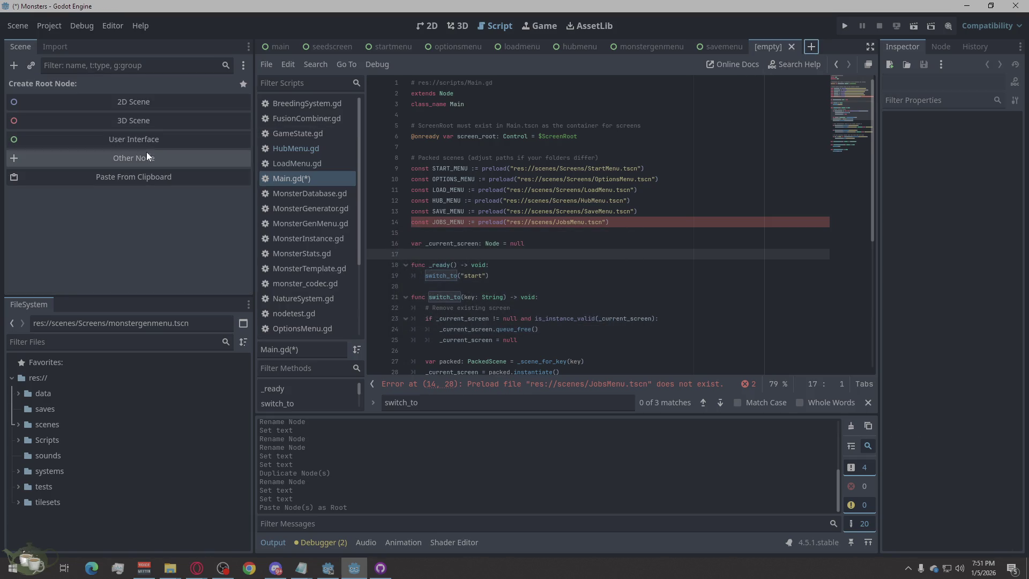
Create a Control root node for the new scene and name it JobsMenu.
{"action": "left_click", "coordinate": [147, 155]}
{"action": "scroll", "coordinate": [425, 277], "scroll_direction": "up", "scroll_amount": 3}
{"action": "left_click", "coordinate": [425, 273]}
{"action": "left_click", "coordinate": [398, 464]}
{"action": "double_click", "coordinate": [81, 87]}
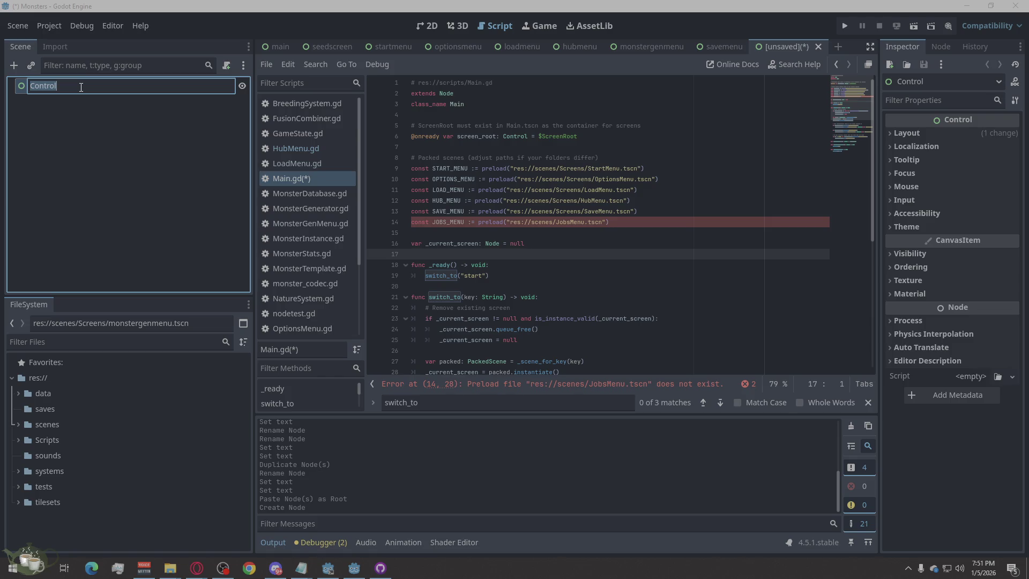
{"action": "type", "text": "JobsMenu"}
{"action": "key", "text": "Return"}
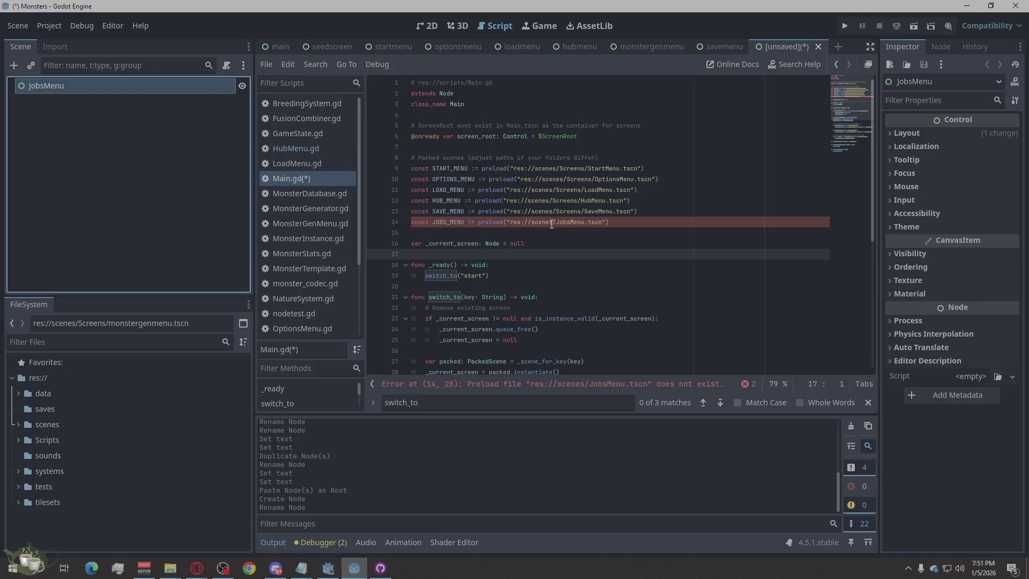
Change the JOBS_MENU preload path to res://scenes/Screens/JobsMenu.tscn and start saving the scene.
{"action": "left_click_drag", "start_coordinate": [582, 212], "coordinate": [569, 213]}
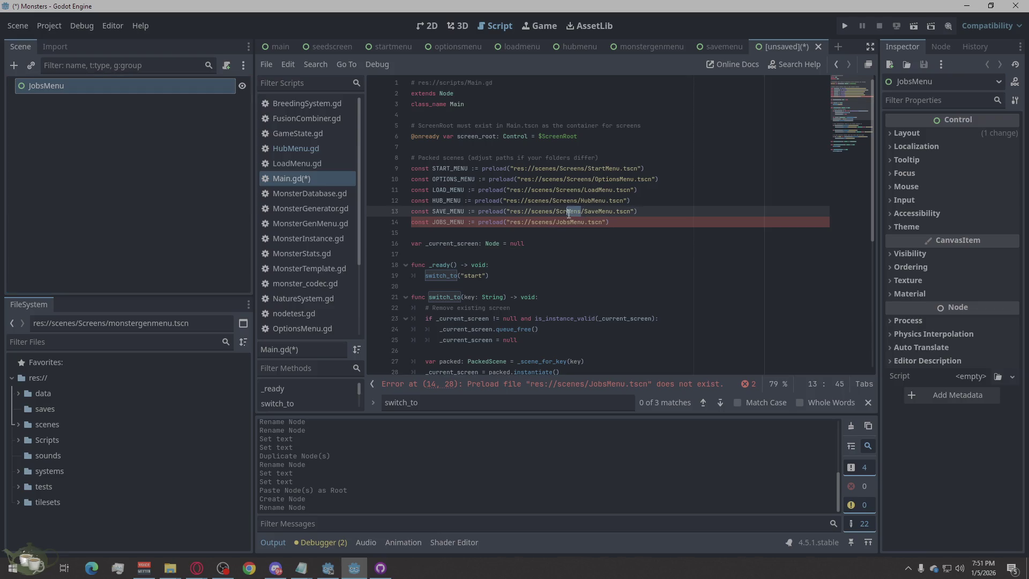
{"action": "left_click", "coordinate": [556, 222]}
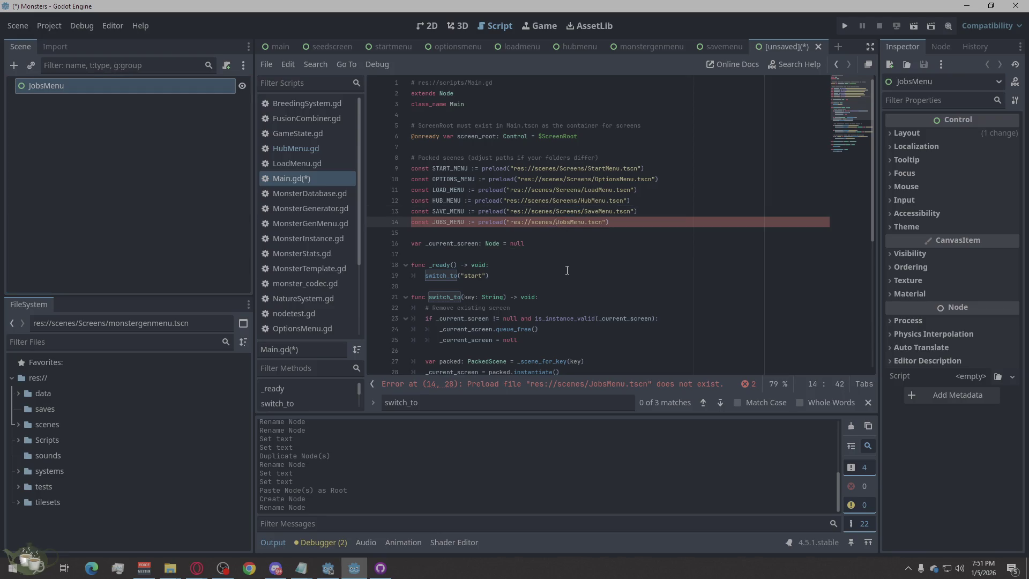
{"action": "type", "text": "Screens/"}
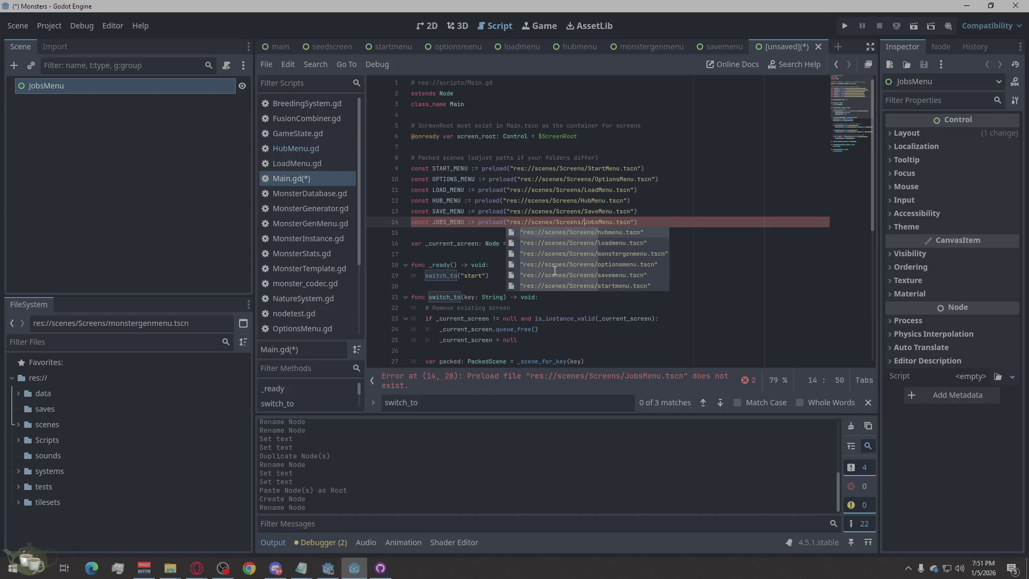
{"action": "left_click", "coordinate": [802, 46]}
Save the JobsMenu scene into res://scenes/Screens as jobsmenu.tscn, with the underscore removed.
{"action": "key", "text": "ctrl+s"}
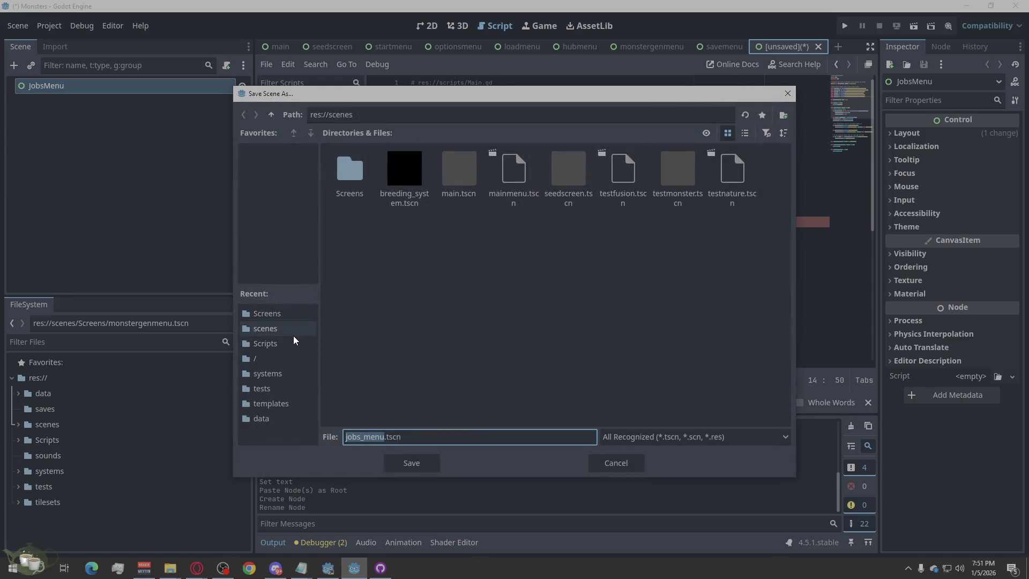
{"action": "double_click", "coordinate": [352, 170]}
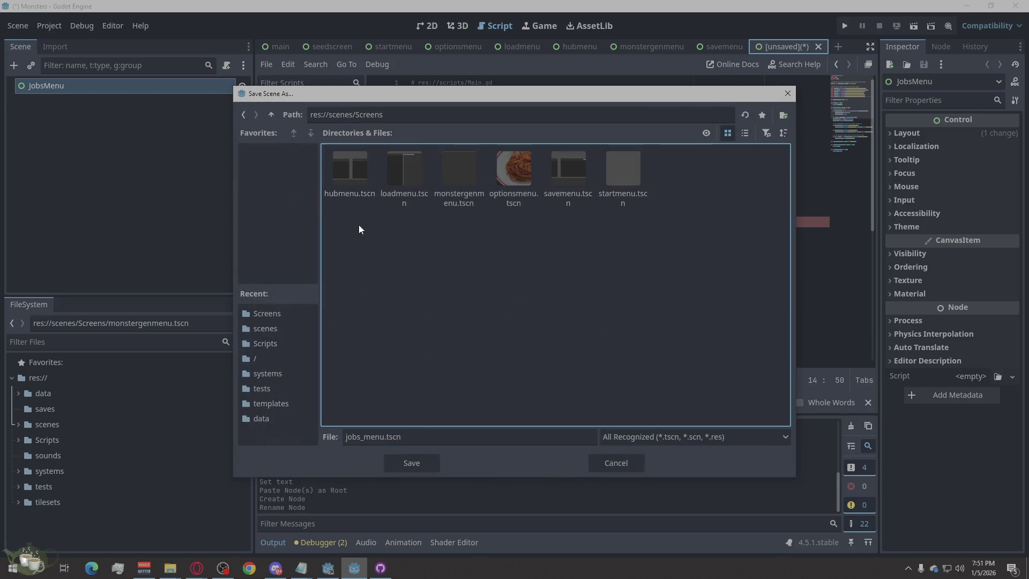
{"action": "left_click", "coordinate": [363, 437]}
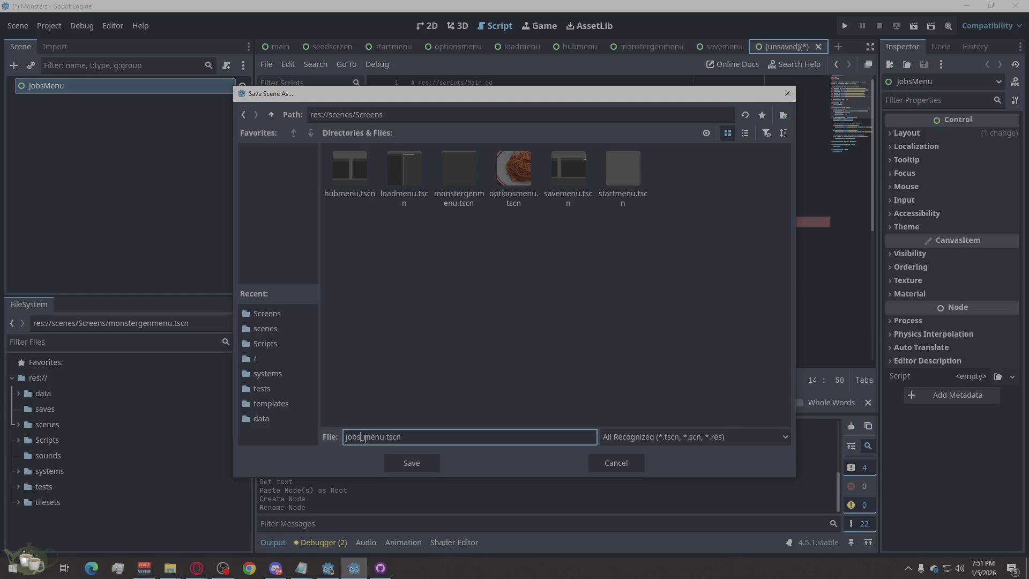
{"action": "key", "text": "Delete"}
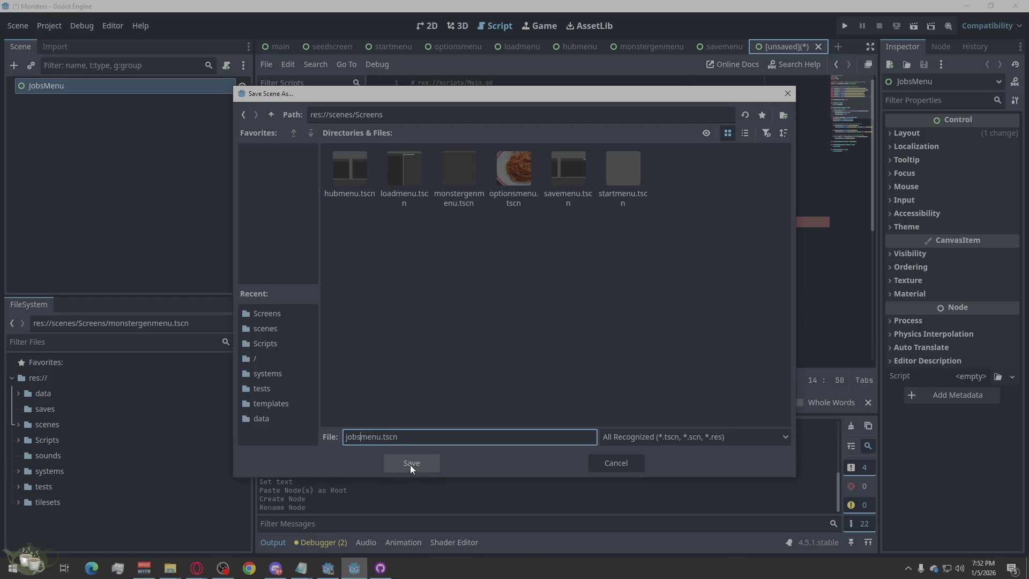
{"action": "left_click", "coordinate": [409, 465]}
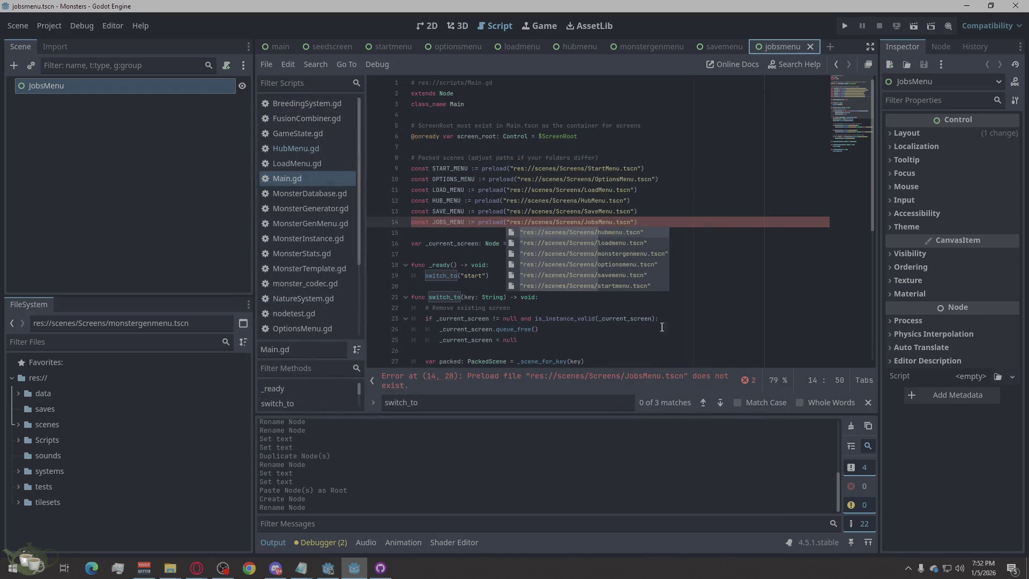
Retype the '/' before JobsMenu on line 14 so the path re-validates as res://scenes/Screens/JobsMenu.tscn.
{"action": "key", "text": "Escape"}
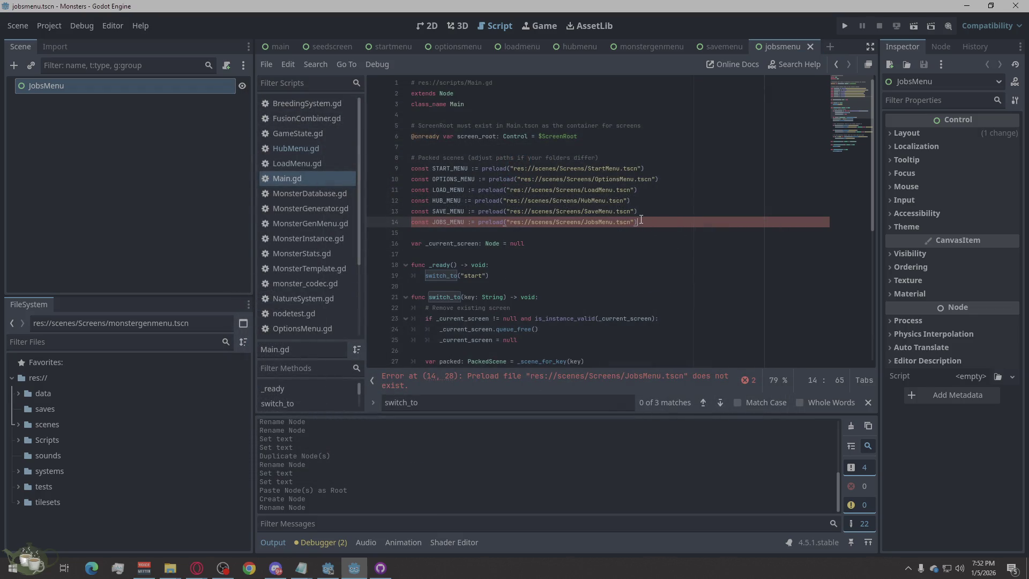
{"action": "left_click", "coordinate": [655, 273]}
{"action": "left_click", "coordinate": [504, 239]}
{"action": "left_click", "coordinate": [584, 222]}
{"action": "key", "text": "BackSpace"}
{"action": "type", "text": "/"}
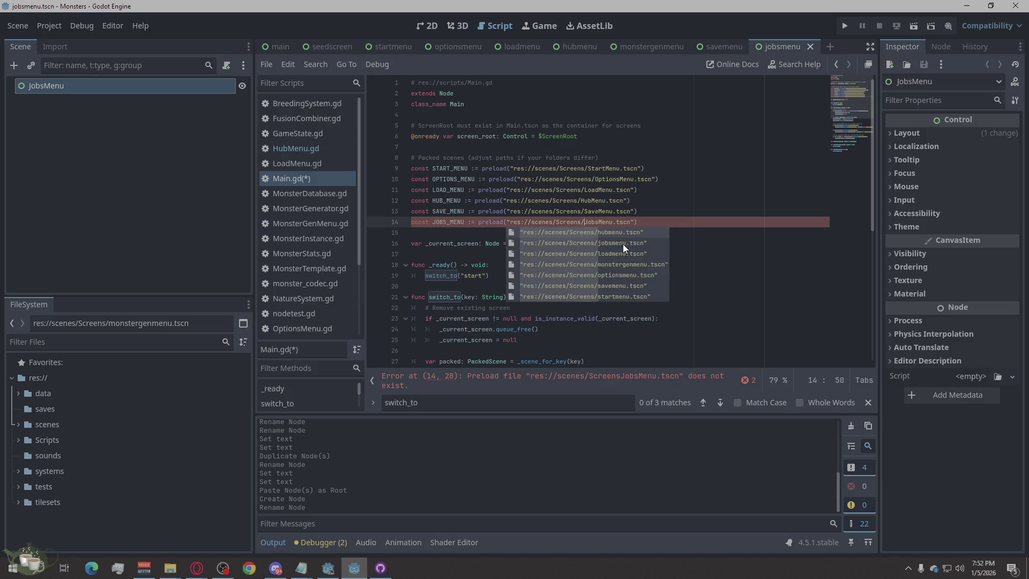
{"action": "left_click", "coordinate": [657, 211]}
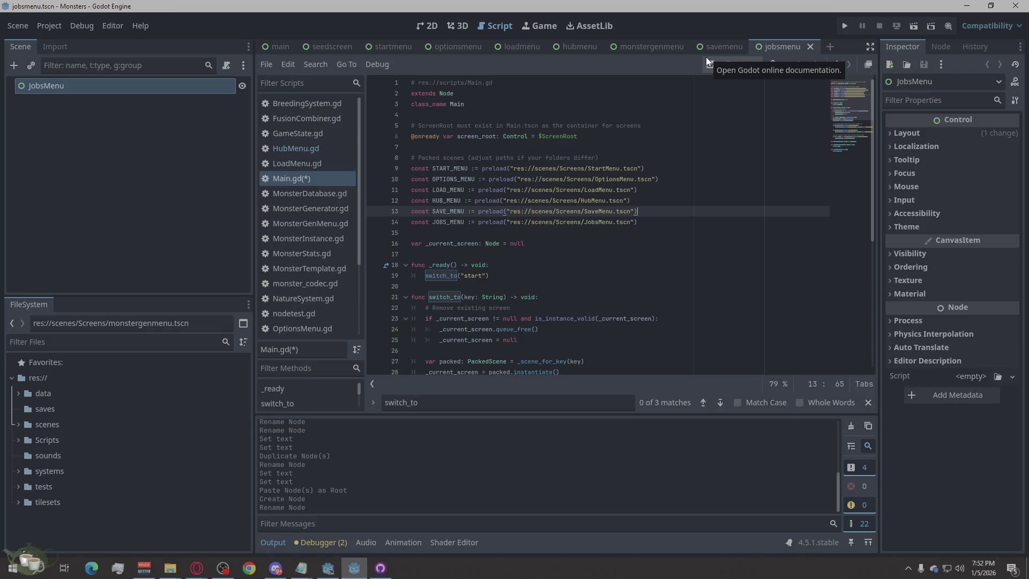
{"action": "scroll", "coordinate": [570, 326], "scroll_direction": "down", "scroll_amount": 4}
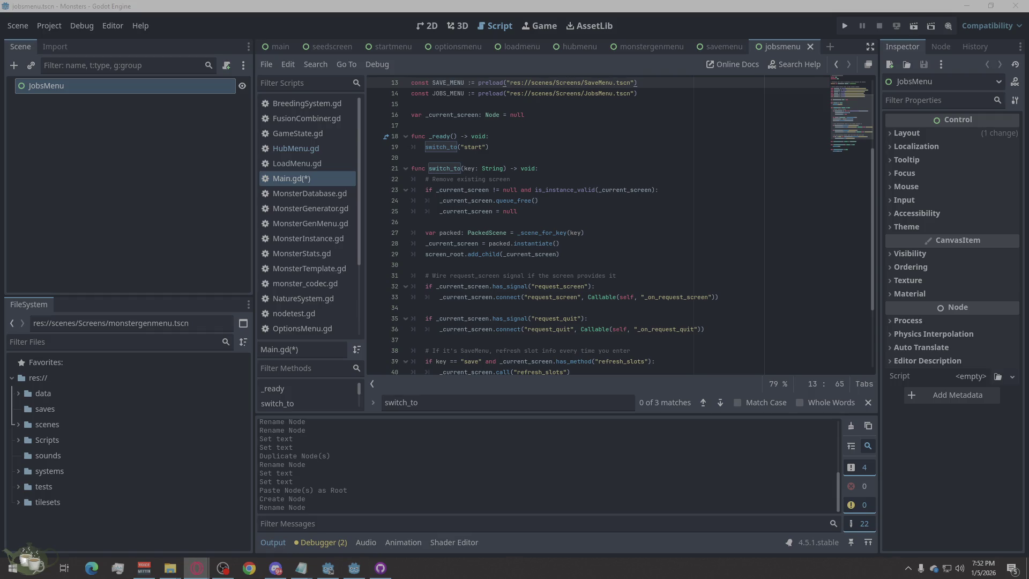
{"action": "left_click", "coordinate": [534, 242]}
{"action": "scroll", "coordinate": [641, 249], "scroll_direction": "up", "scroll_amount": 4}
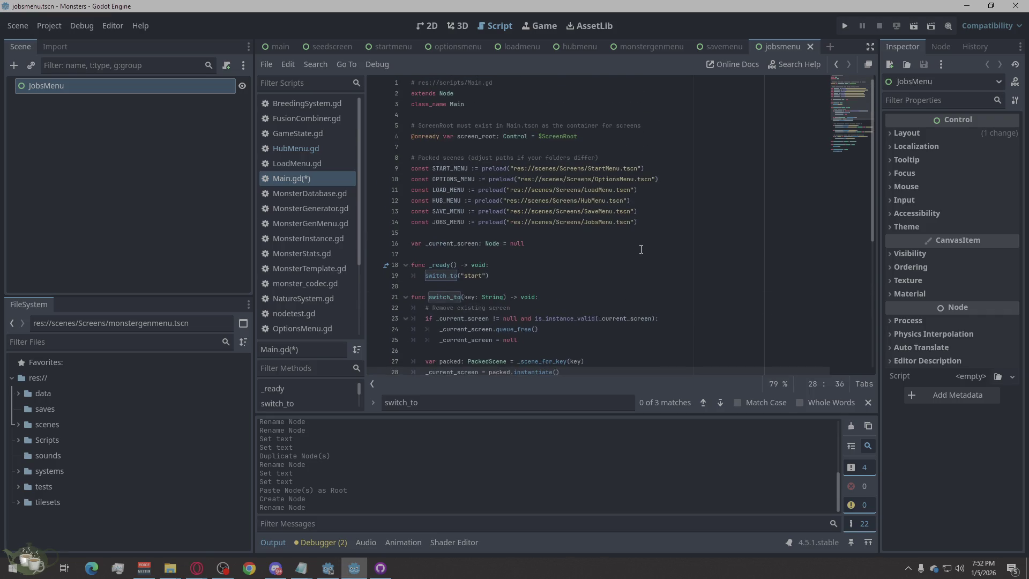
{"action": "scroll", "coordinate": [641, 249], "scroll_direction": "down", "scroll_amount": 7}
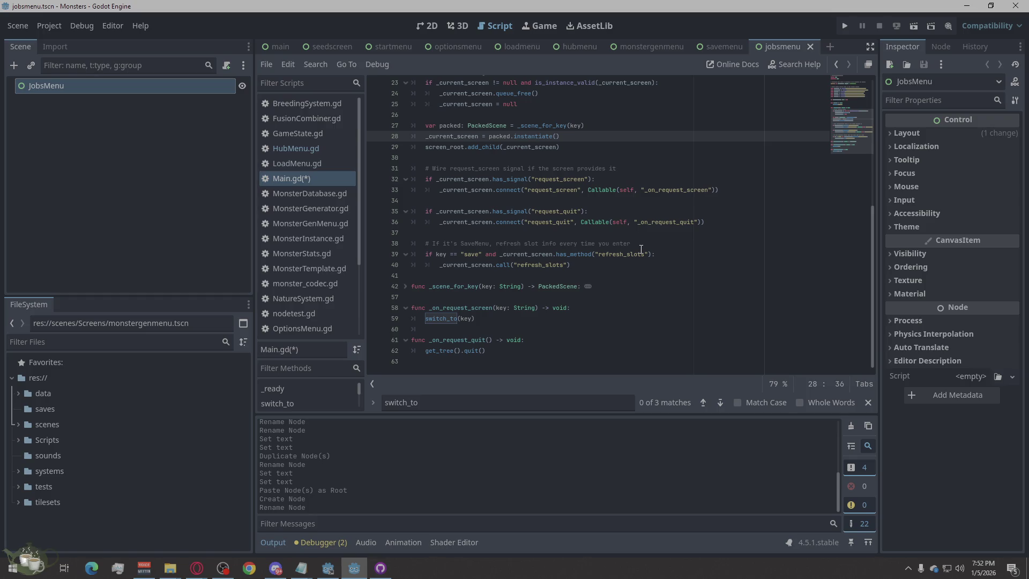
{"action": "key", "text": "alt+Tab"}
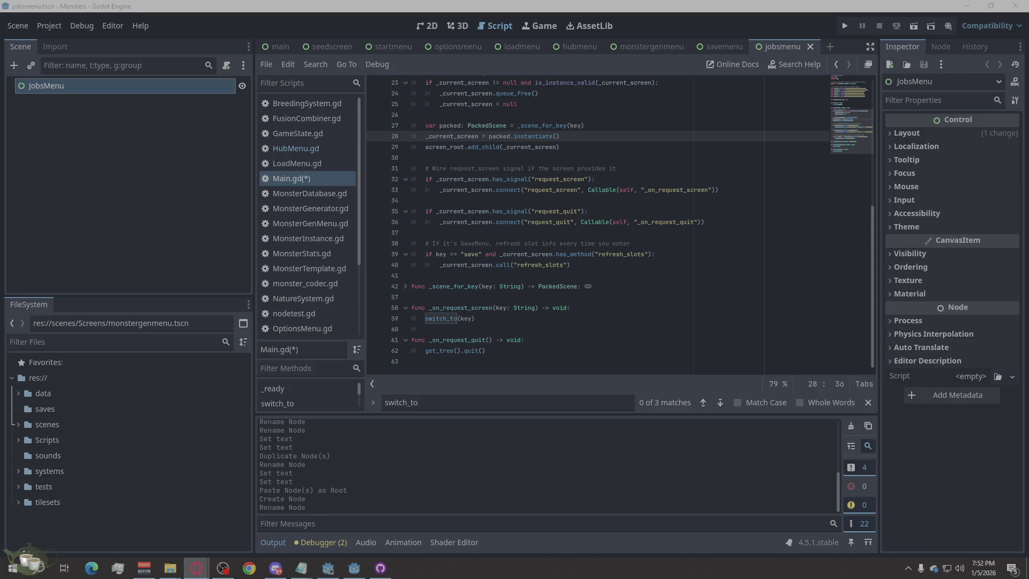
{"action": "scroll", "coordinate": [433, 244], "scroll_direction": "up", "scroll_amount": 4}
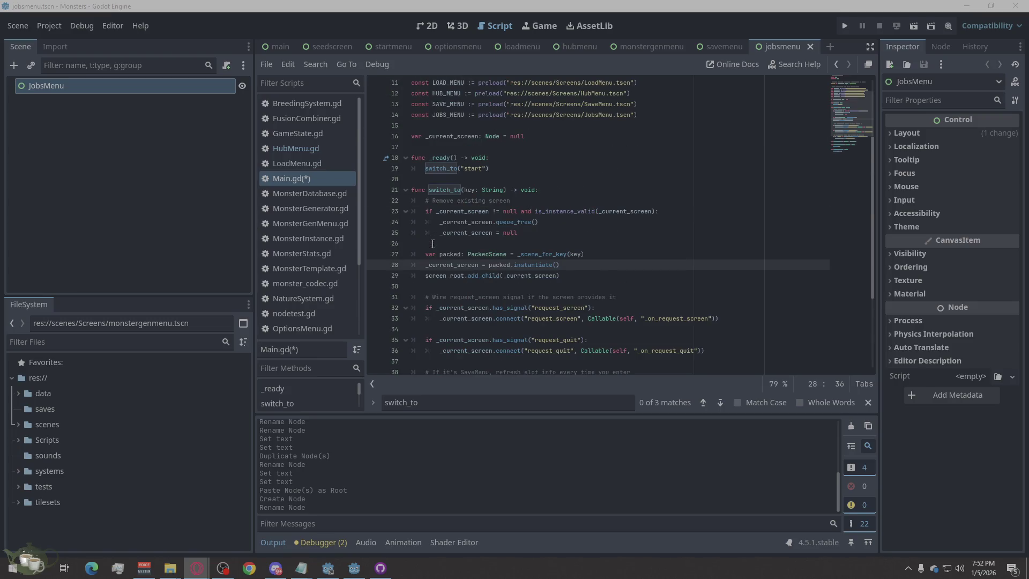
{"action": "scroll", "coordinate": [432, 244], "scroll_direction": "down", "scroll_amount": 1}
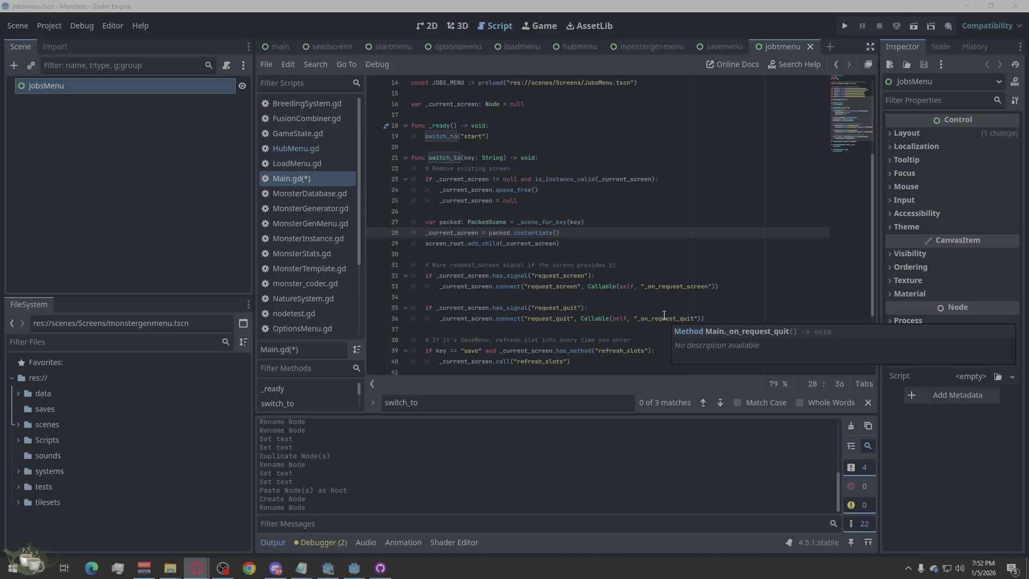
{"action": "scroll", "coordinate": [665, 316], "scroll_direction": "down", "scroll_amount": 3}
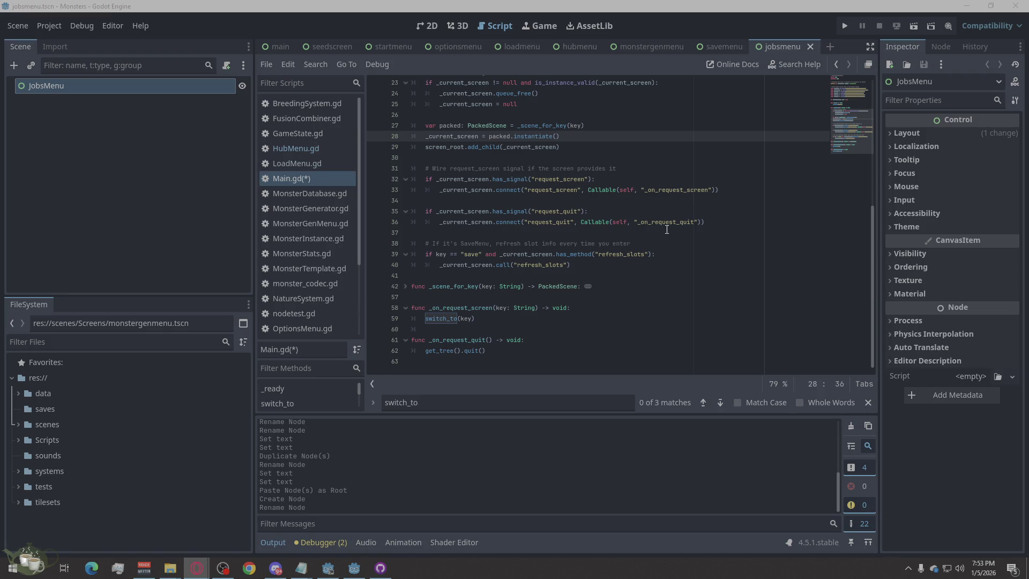
{"action": "scroll", "coordinate": [667, 229], "scroll_direction": "up", "scroll_amount": 3}
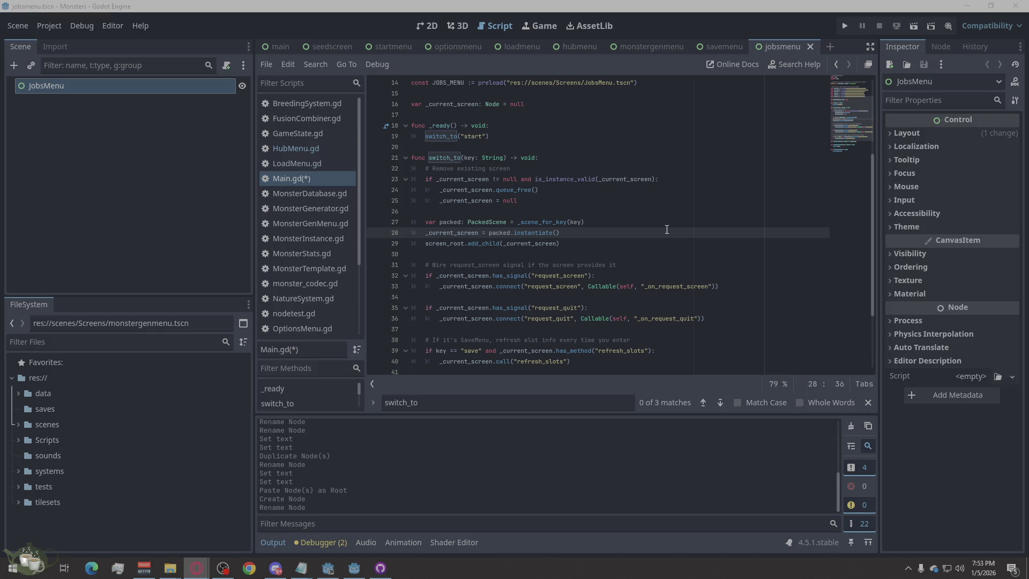
{"action": "scroll", "coordinate": [667, 229], "scroll_direction": "down", "scroll_amount": 1}
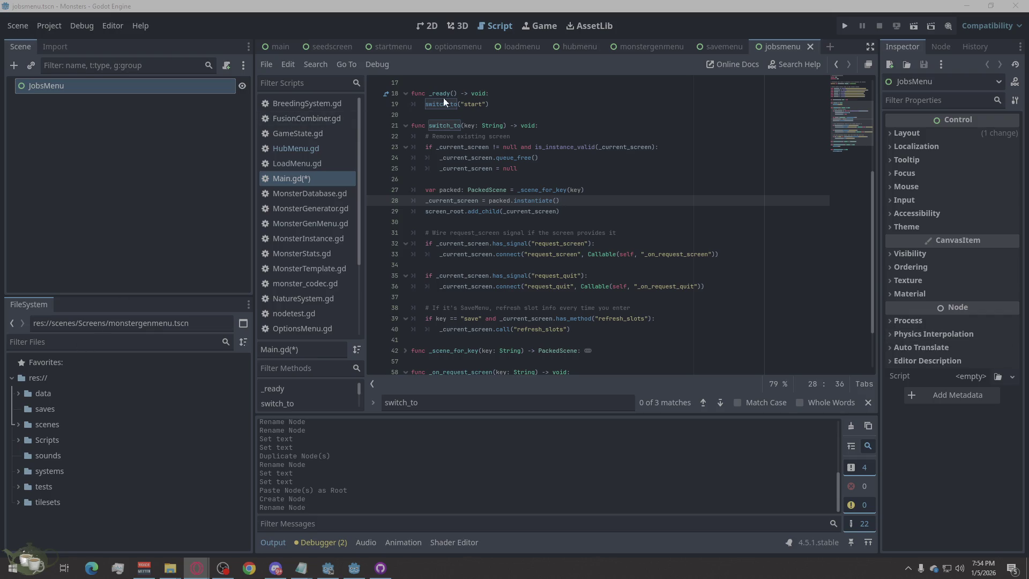
Show the hubmenu scene and inspect the HospitalButton node among the Right buttons.
{"action": "left_click", "coordinate": [578, 47]}
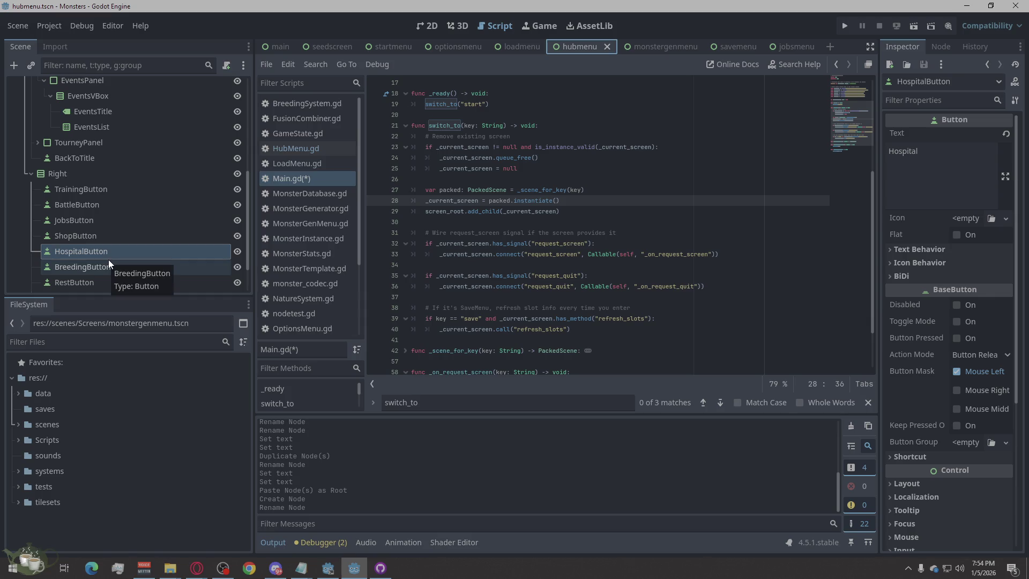
{"action": "scroll", "coordinate": [109, 260], "scroll_direction": "down", "scroll_amount": 3}
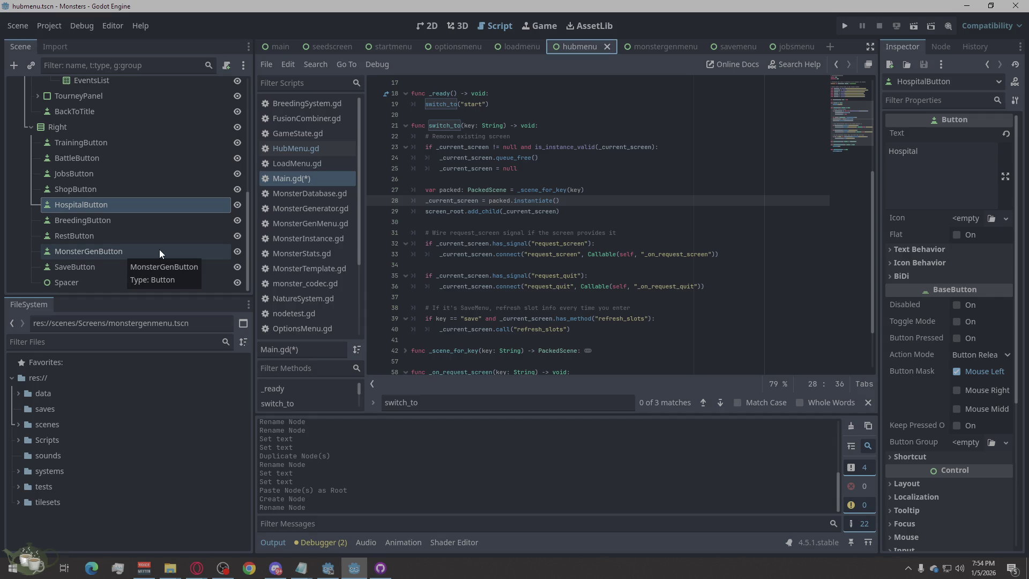
{"action": "right_click", "coordinate": [119, 205]}
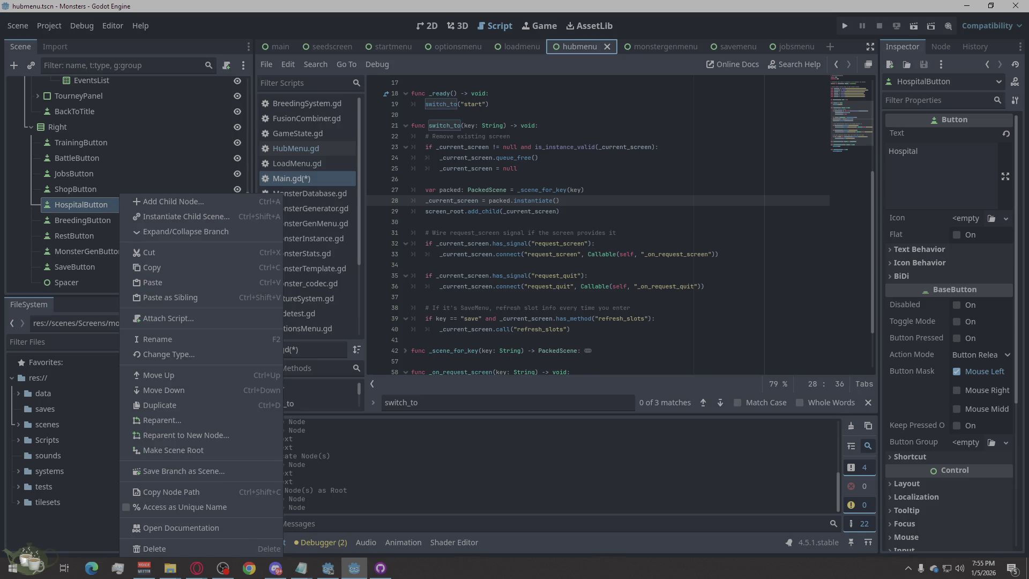
{"action": "left_click", "coordinate": [579, 284]}
Place the caret on line 36 of Main.gd and focus the code search field.
{"action": "left_click", "coordinate": [579, 284]}
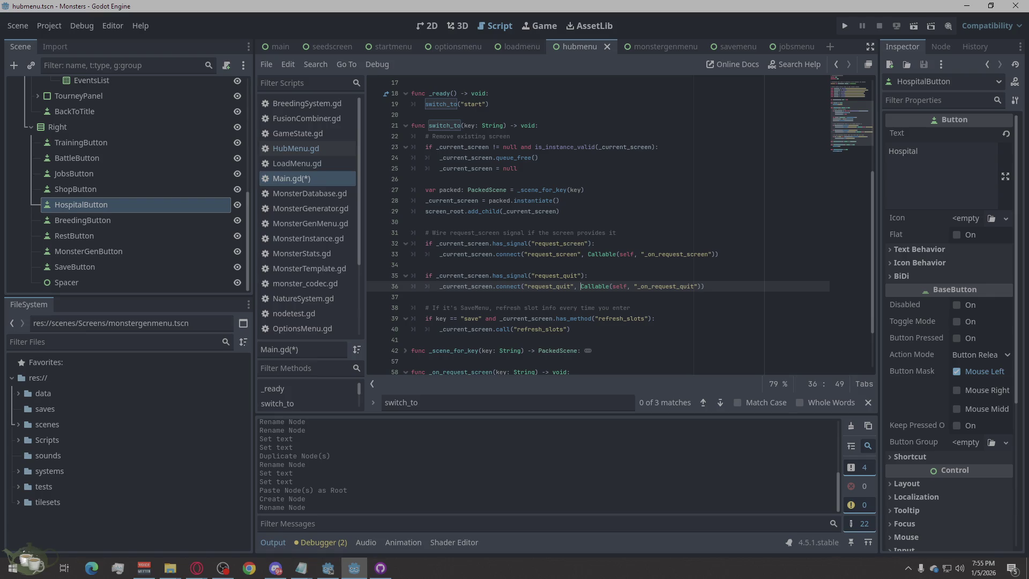
{"action": "left_click", "coordinate": [197, 568]}
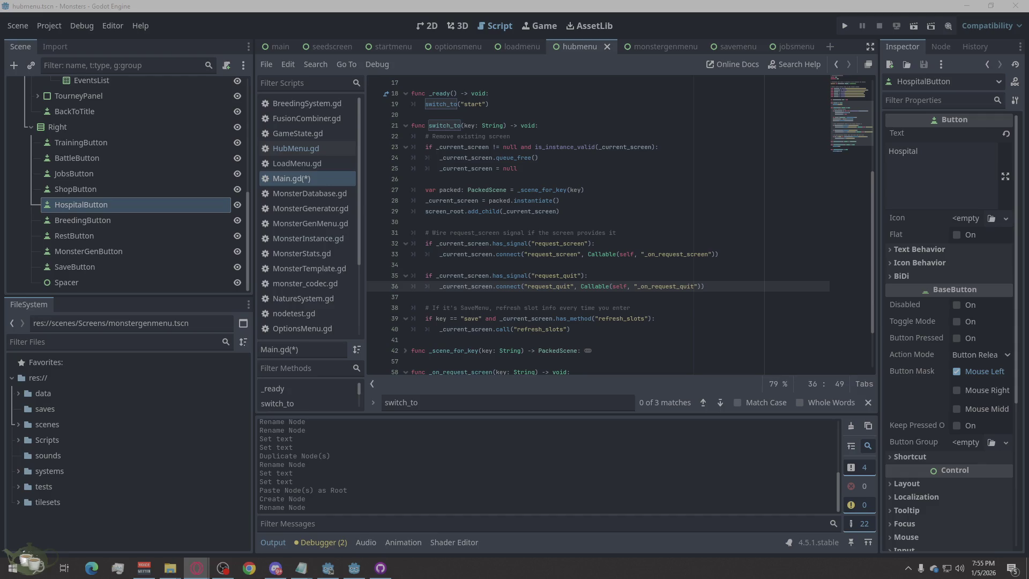
{"action": "left_click", "coordinate": [508, 403]}
Search Main.gd for _scene_for_key and jump to its definition.
{"action": "type", "text": "_scene_for_key"}
{"action": "left_click", "coordinate": [718, 402]}
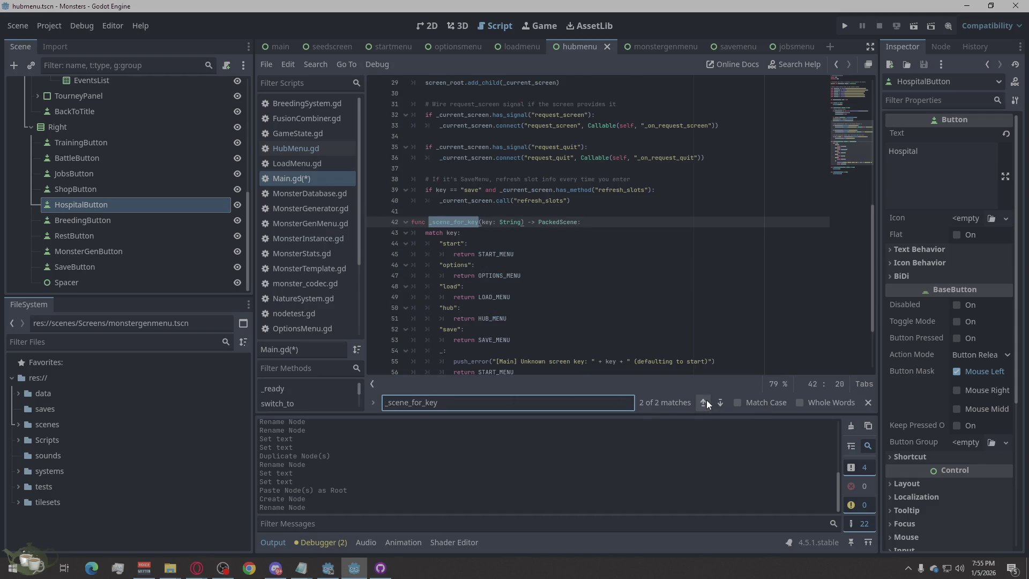
{"action": "key", "text": "alt+Tab"}
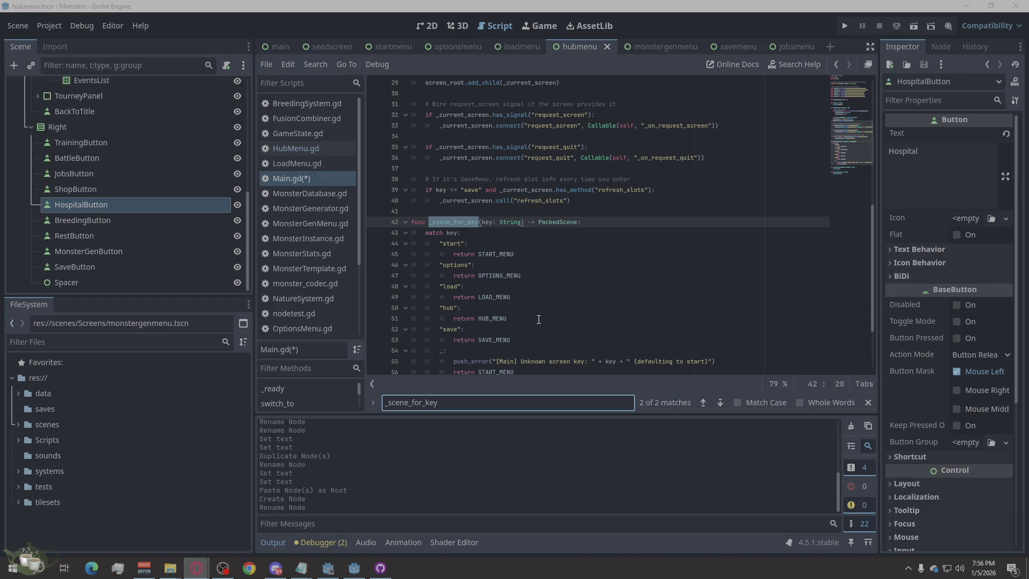
{"action": "scroll", "coordinate": [539, 319], "scroll_direction": "down", "scroll_amount": 1}
Add an indented '"jobs": return JOBS_MENU' case after the save case and save Main.gd.
{"action": "left_click", "coordinate": [520, 307]}
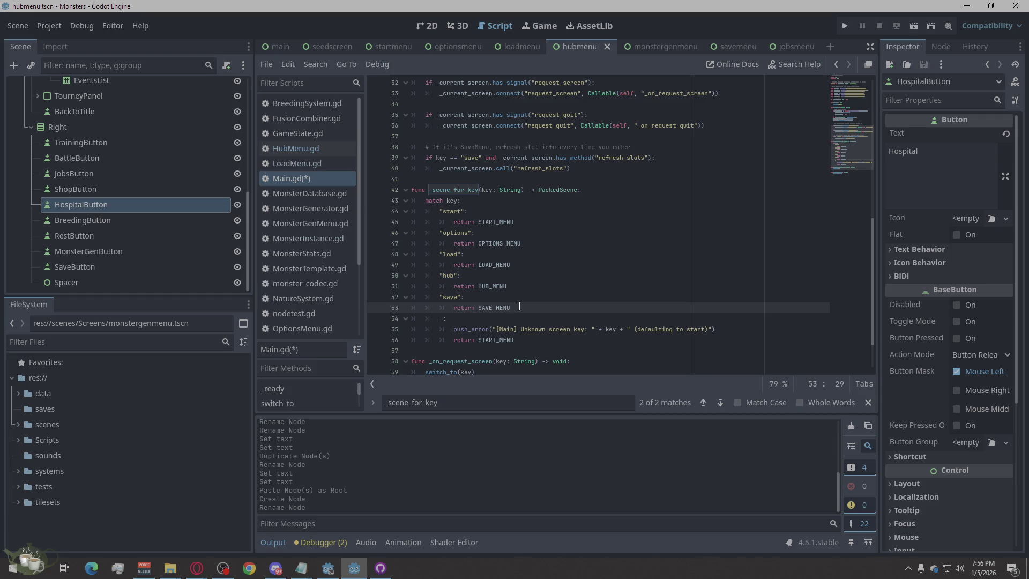
{"action": "key", "text": "Return"}
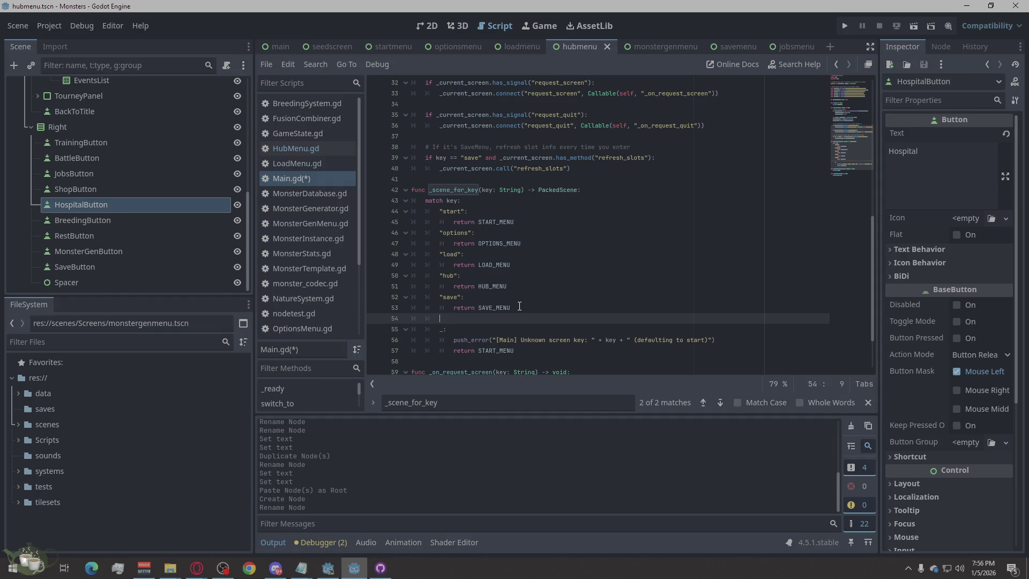
{"action": "type", "text": "\"jobs\": \treturn JOBS_MENU"}
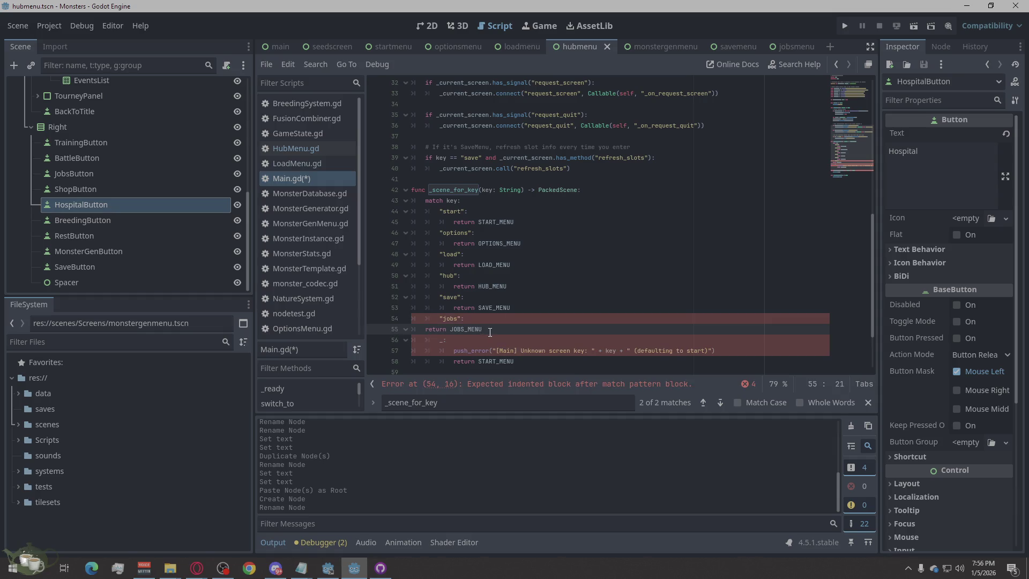
{"action": "left_click", "coordinate": [423, 332]}
{"action": "key", "text": "Tab"}
{"action": "key", "text": "Tab"}
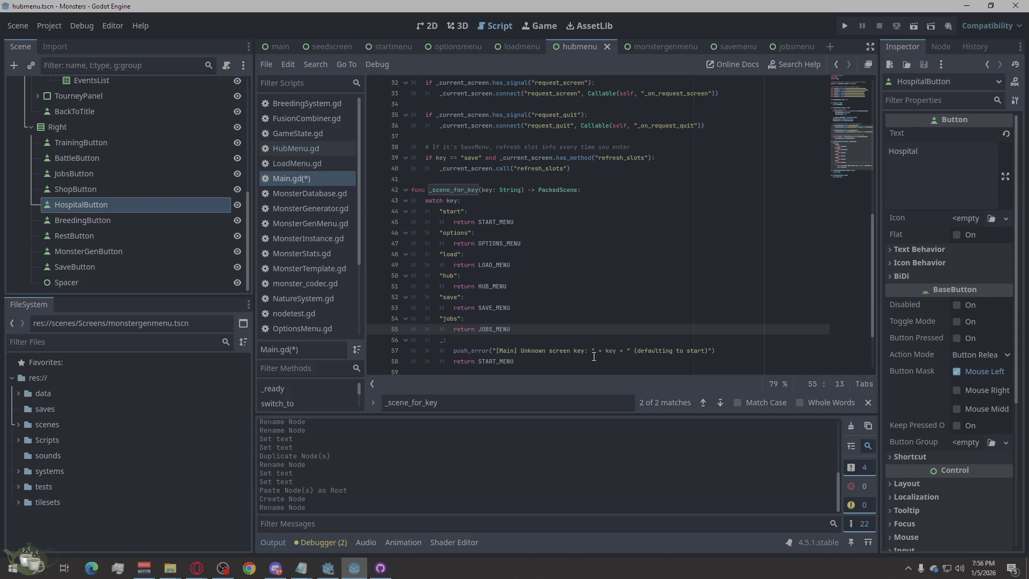
{"action": "key", "text": "ctrl+s"}
{"action": "key", "text": "alt+Tab"}
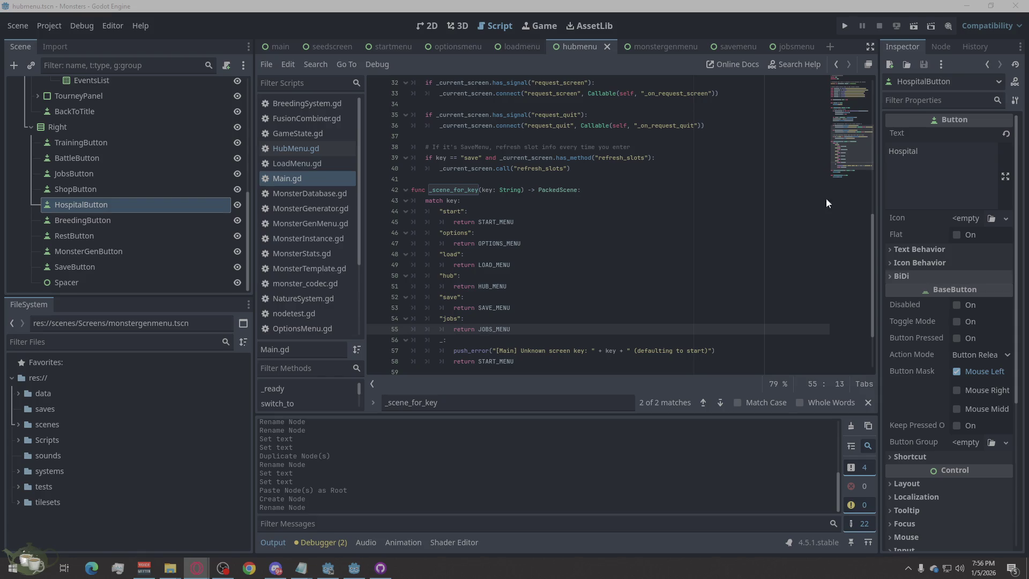
In the jobsmenu scene, add a MarginContainer under JobsMenu with an HBoxContainer inside it.
{"action": "left_click", "coordinate": [798, 47]}
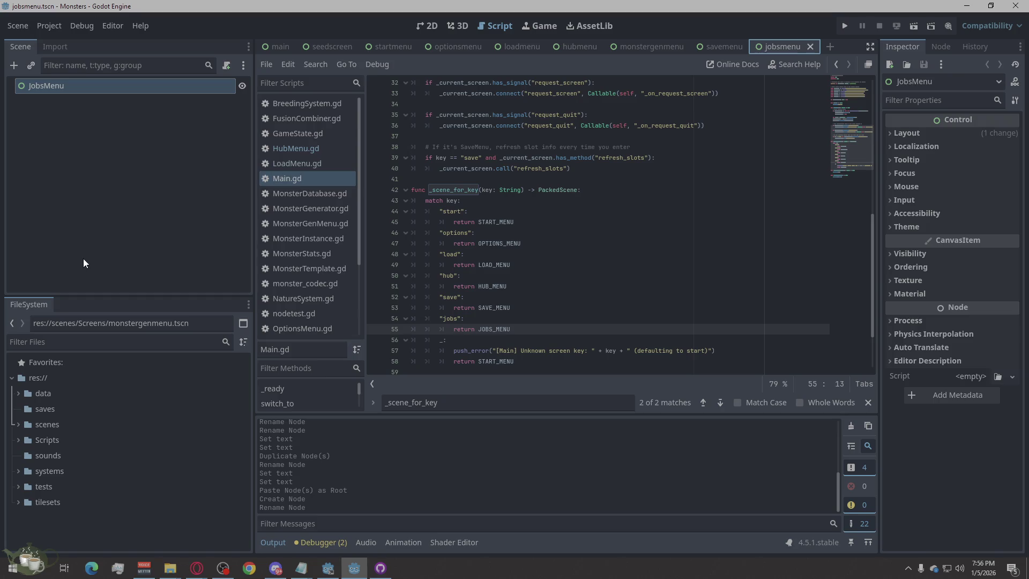
{"action": "right_click", "coordinate": [24, 88]}
{"action": "left_click", "coordinate": [51, 96]}
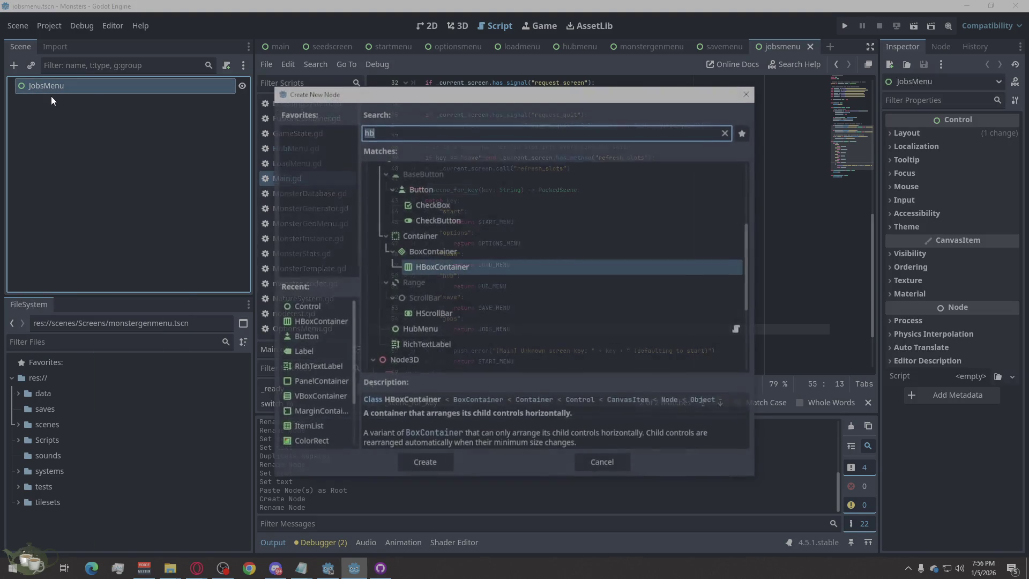
{"action": "type", "text": "Mar"}
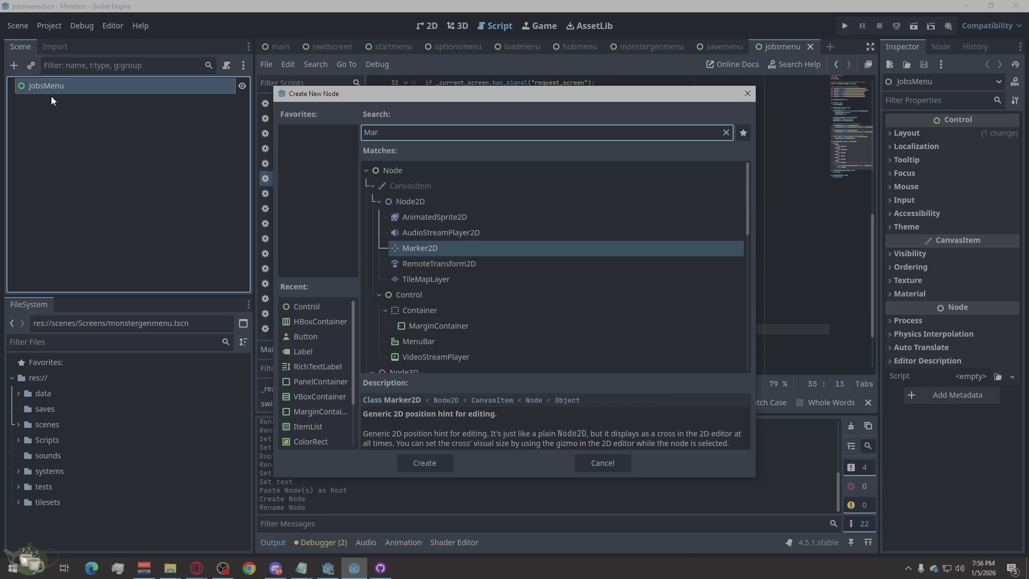
{"action": "type", "text": "gin"}
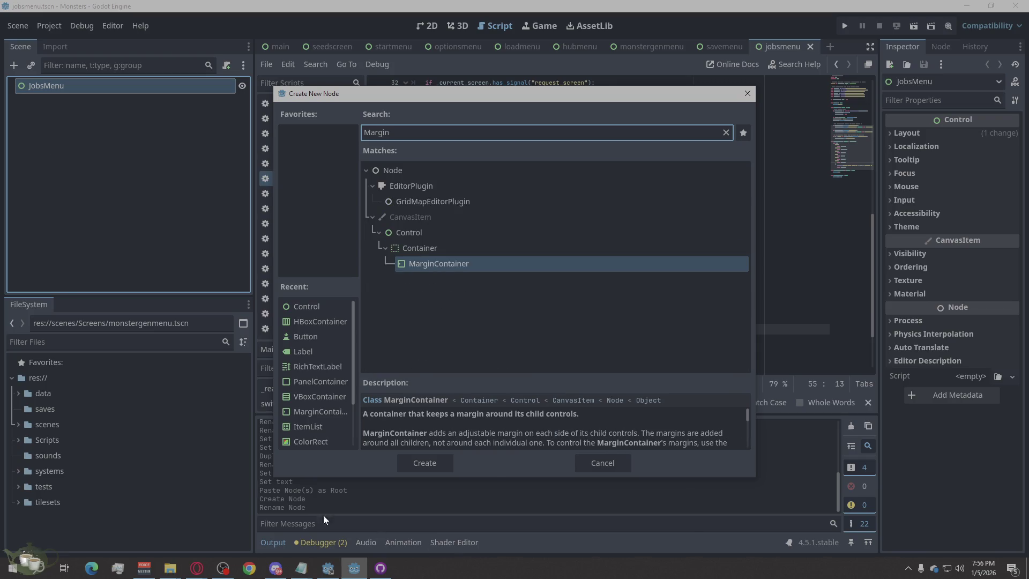
{"action": "left_click", "coordinate": [403, 462]}
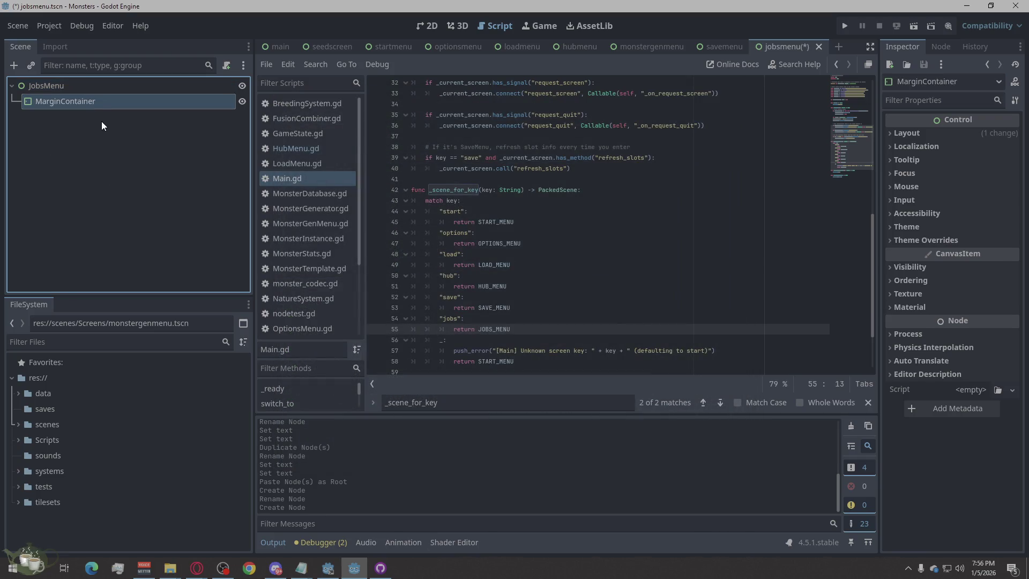
{"action": "key", "text": "ctrl+a"}
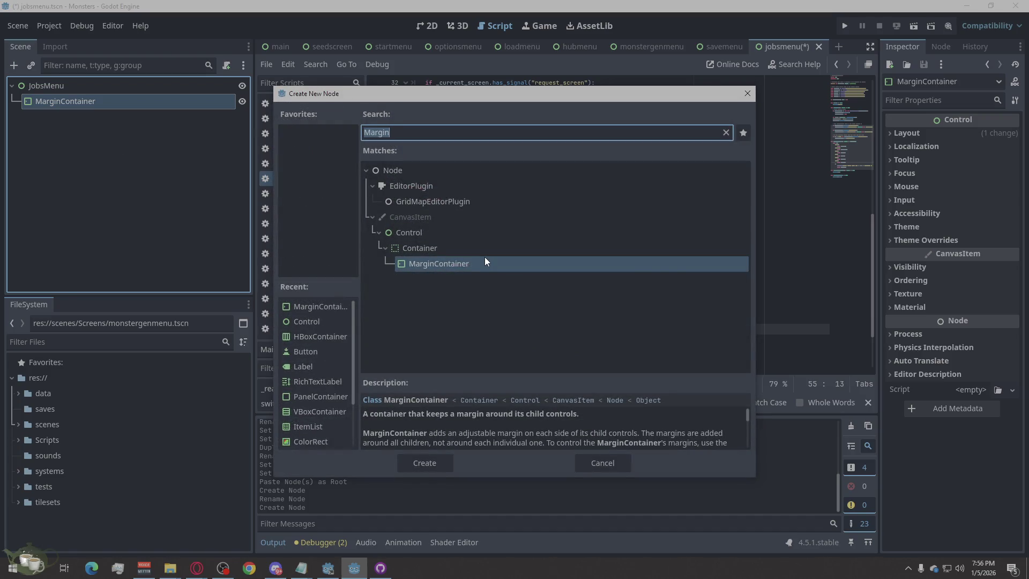
{"action": "type", "text": "Hbox"}
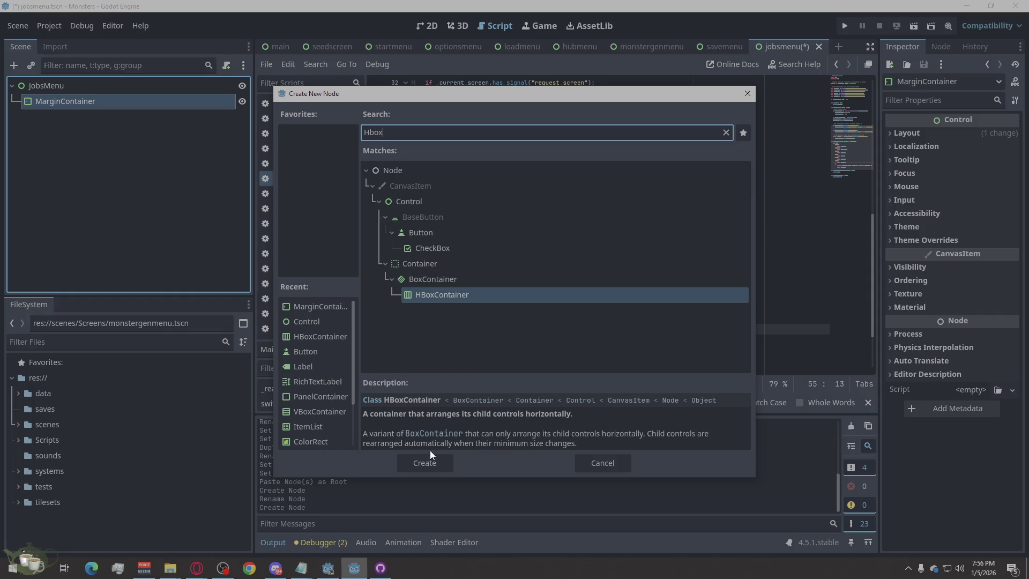
{"action": "left_click", "coordinate": [424, 463]}
Add two VBoxContainers as children of the HBoxContainer.
{"action": "key", "text": "ctrl+a"}
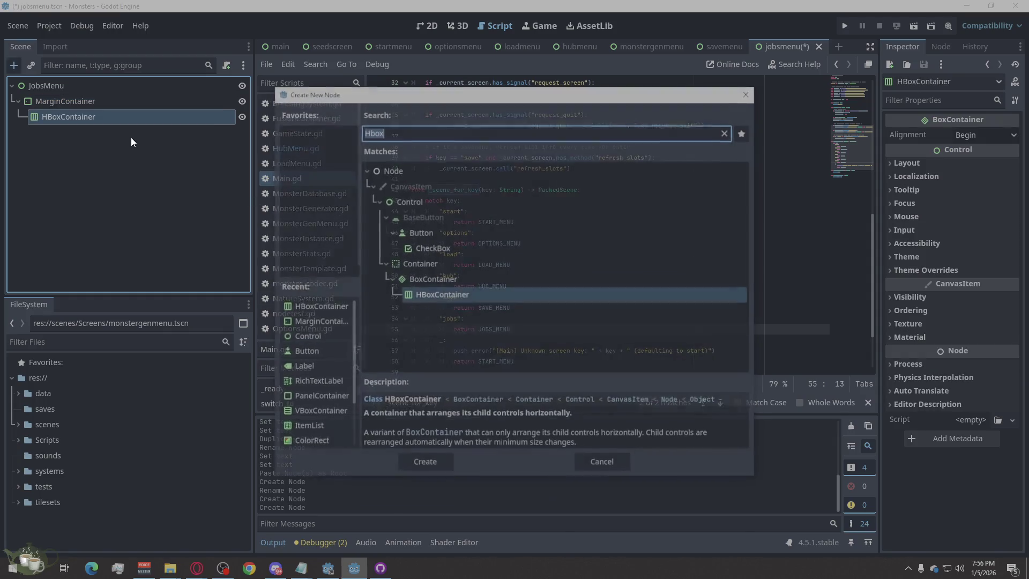
{"action": "type", "text": "Vbox"}
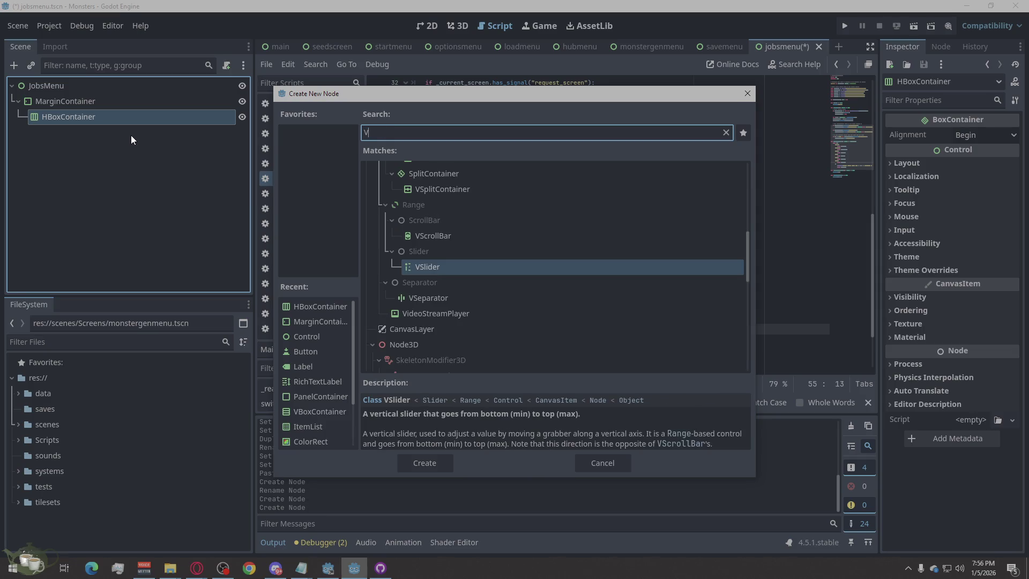
{"action": "left_click", "coordinate": [438, 463]}
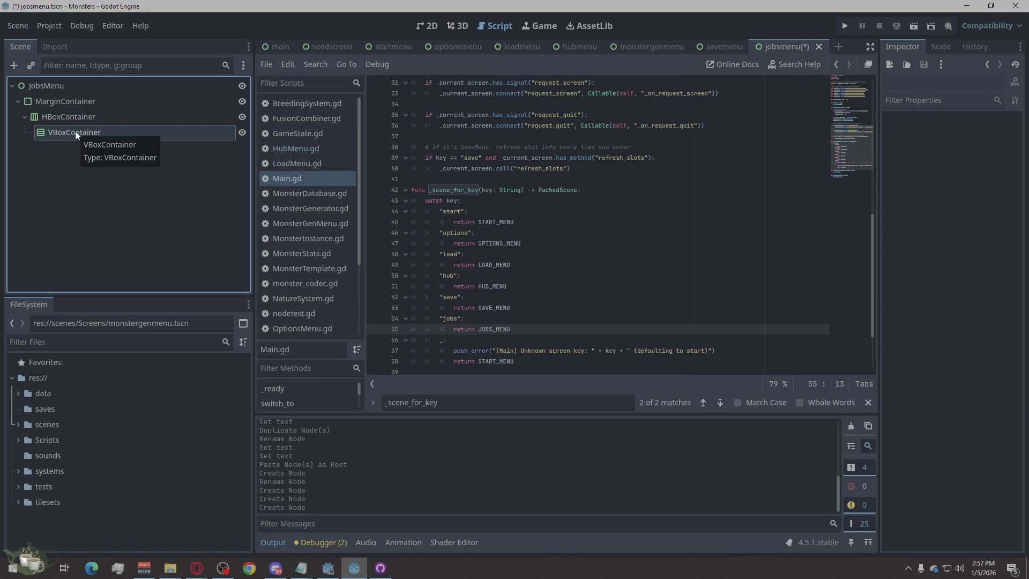
{"action": "left_click", "coordinate": [75, 114]}
{"action": "key", "text": "ctrl+a"}
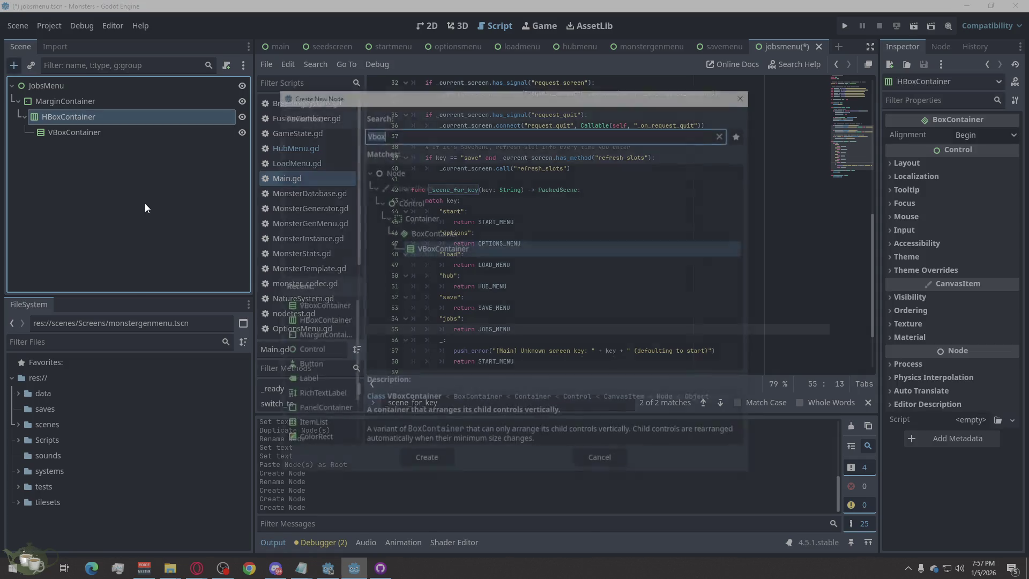
{"action": "left_click", "coordinate": [439, 463]}
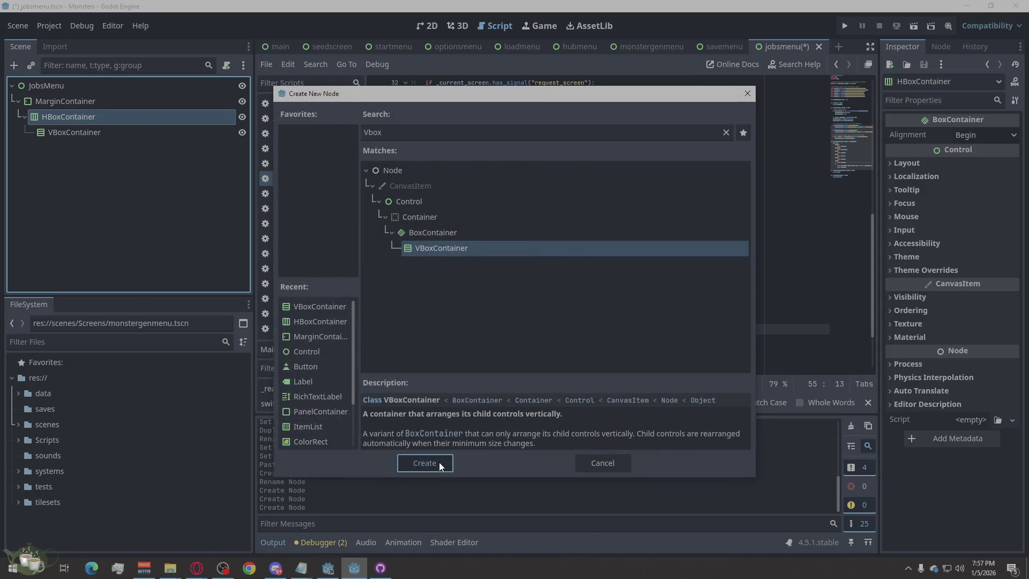
Rename the containers to Left, Right, Root and Margin.
{"action": "double_click", "coordinate": [80, 135]}
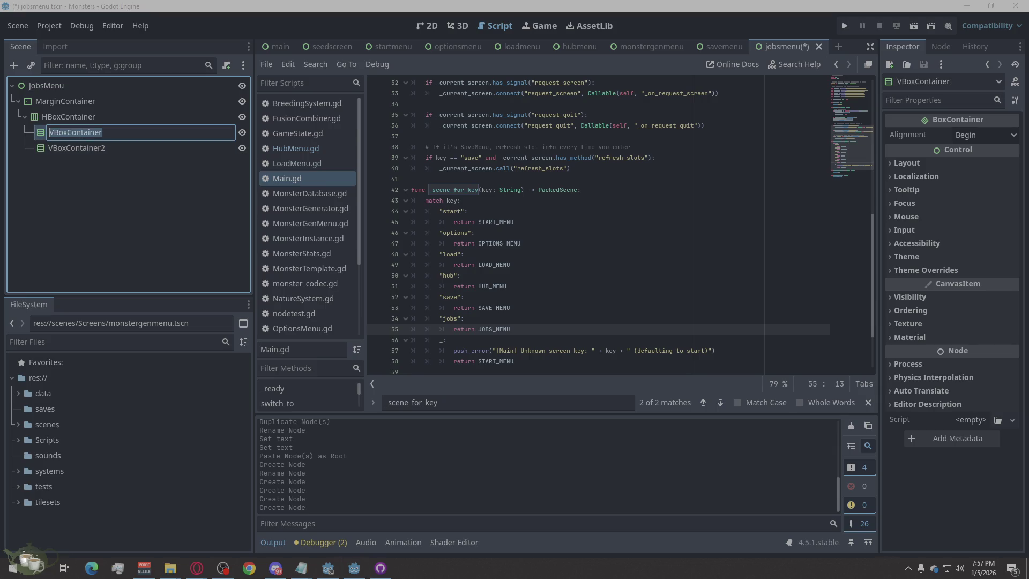
{"action": "type", "text": "Left"}
{"action": "left_click", "coordinate": [86, 150]}
{"action": "double_click", "coordinate": [87, 151]}
{"action": "type", "text": "Right"}
{"action": "key", "text": "Return"}
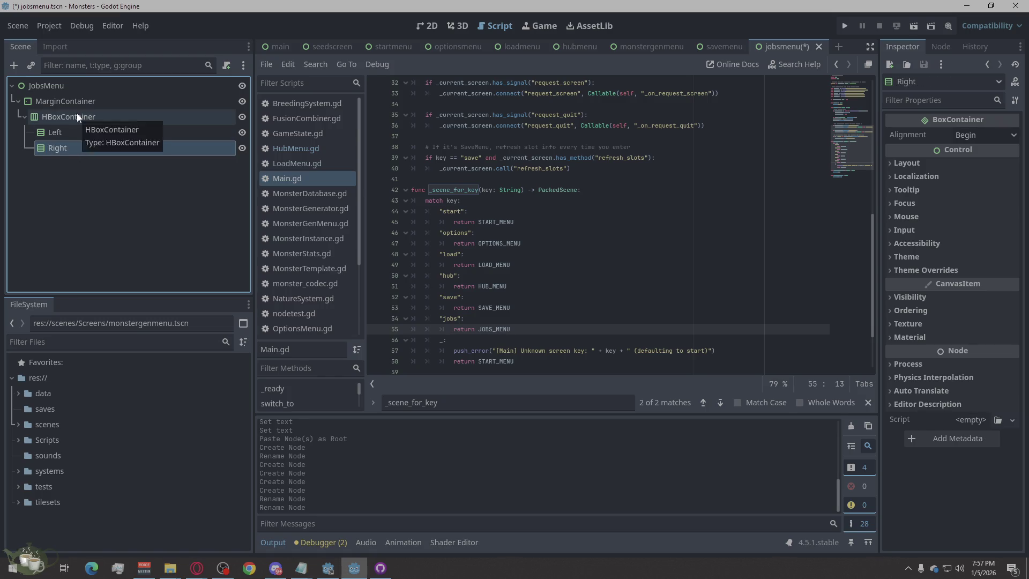
{"action": "double_click", "coordinate": [78, 115]}
{"action": "type", "text": "Root"}
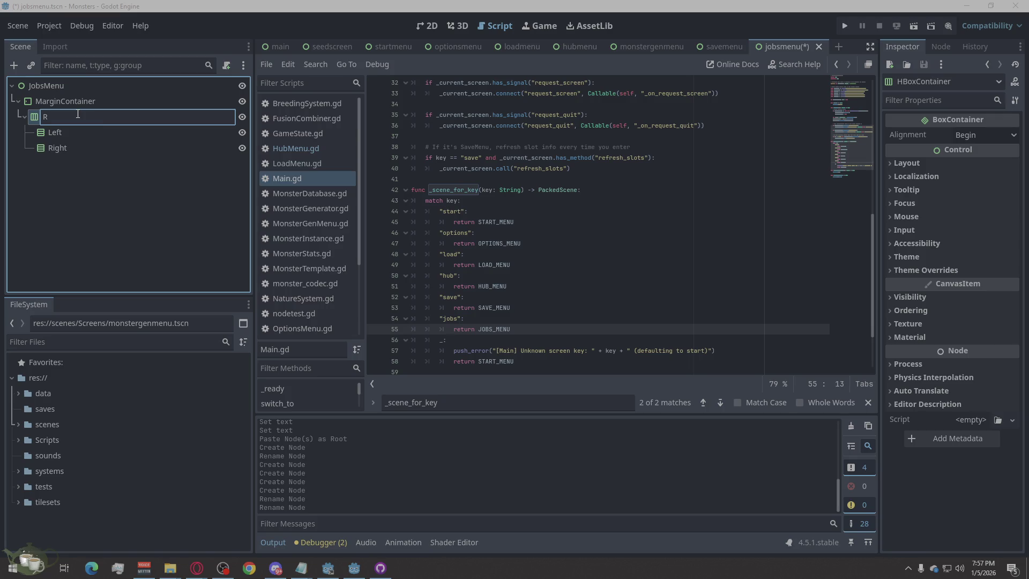
{"action": "double_click", "coordinate": [81, 103]}
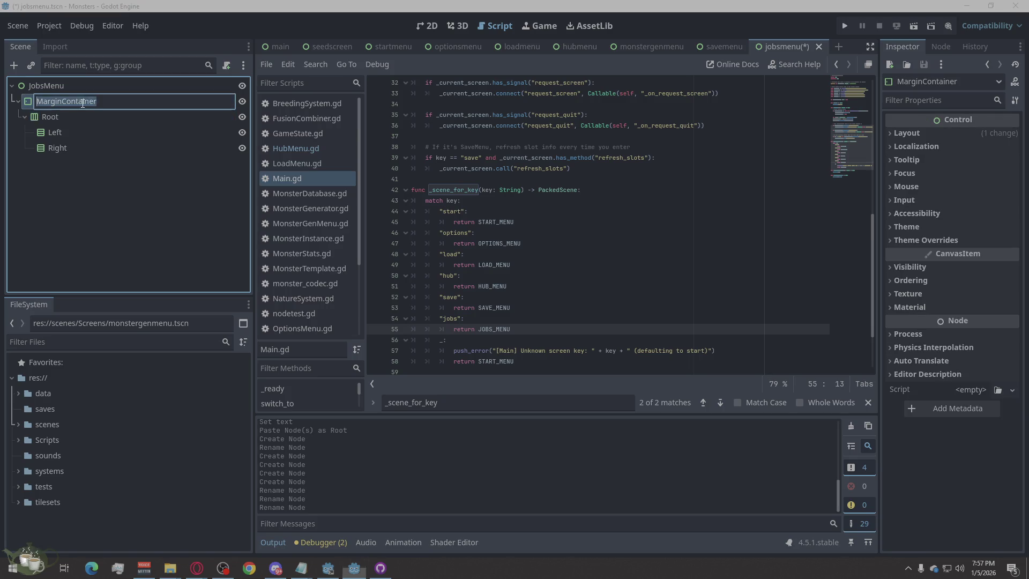
{"action": "left_click_drag", "start_coordinate": [77, 106], "coordinate": [61, 106]}
{"action": "key", "text": "BackSpace"}
{"action": "key", "text": "Return"}
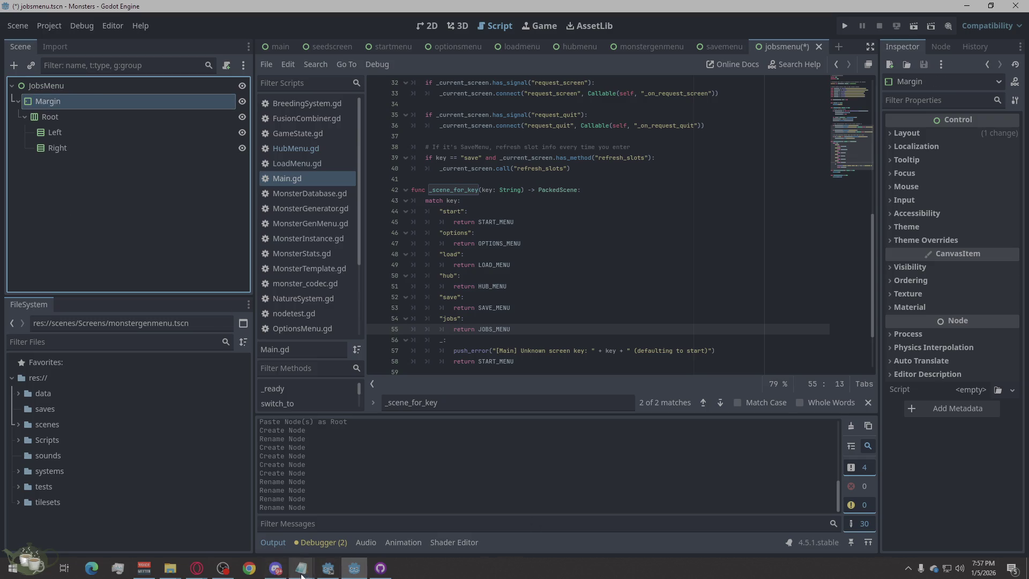
{"action": "left_click", "coordinate": [199, 569]}
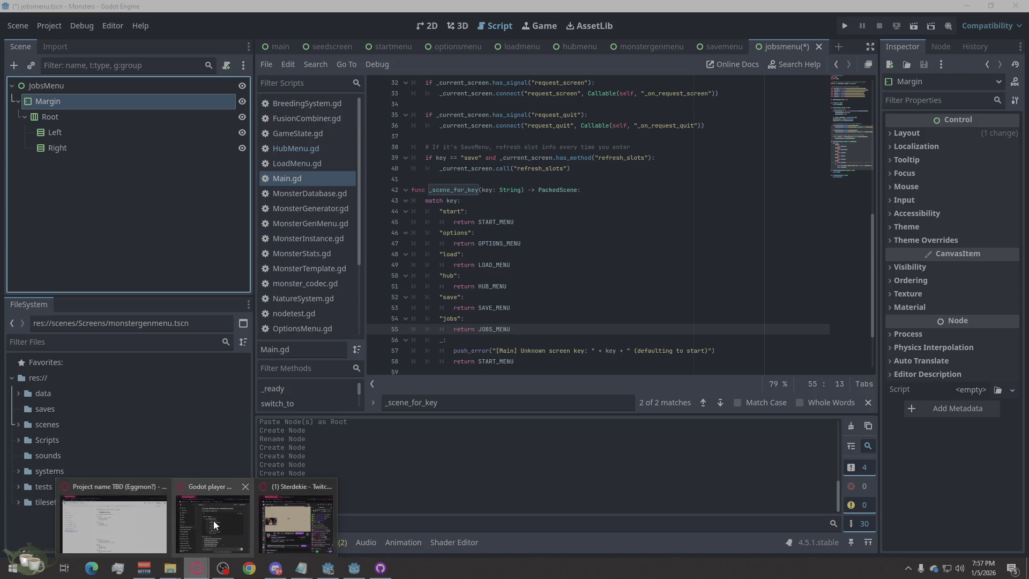
{"action": "mouse_move", "coordinate": [213, 523]}
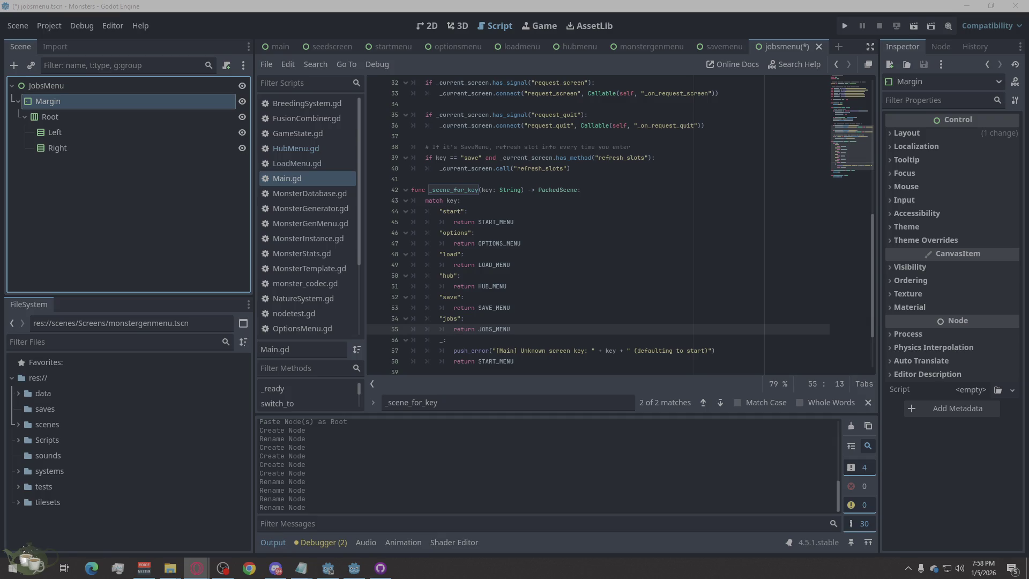
{"action": "left_click", "coordinate": [57, 132]}
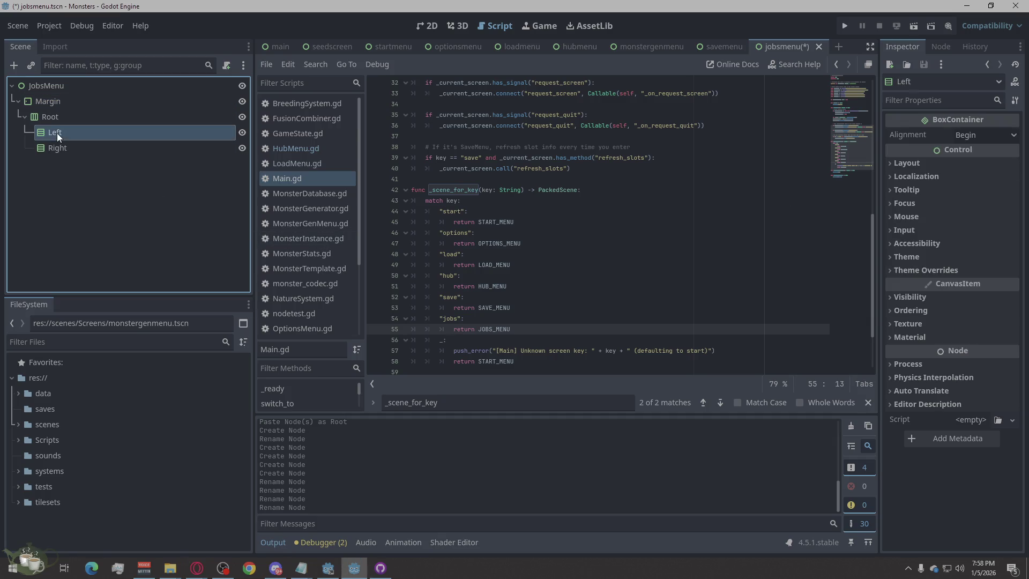
Add an HBoxContainer under Left and name it Header.
{"action": "right_click", "coordinate": [57, 132]}
{"action": "left_click", "coordinate": [114, 143]}
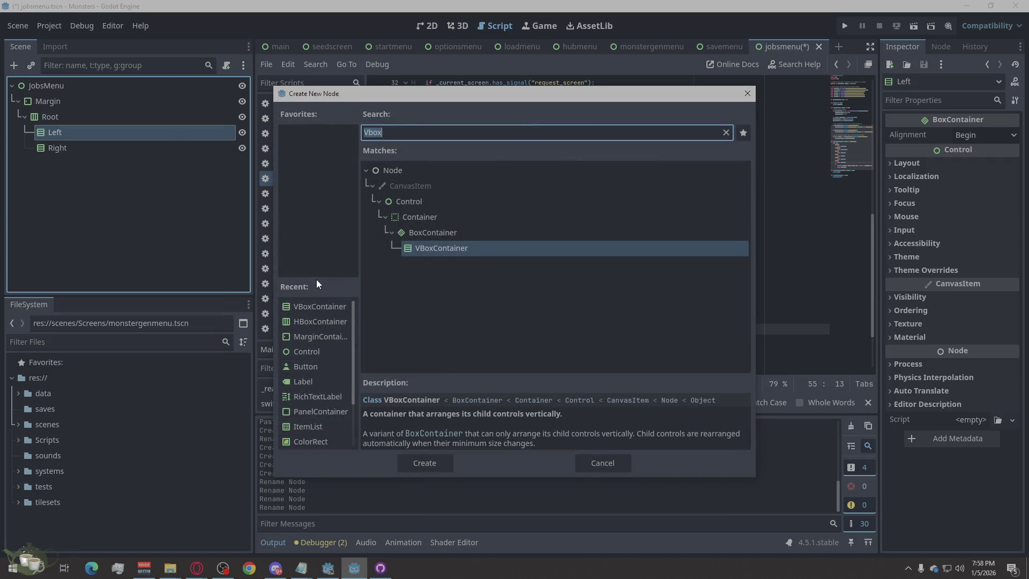
{"action": "type", "text": "hb"}
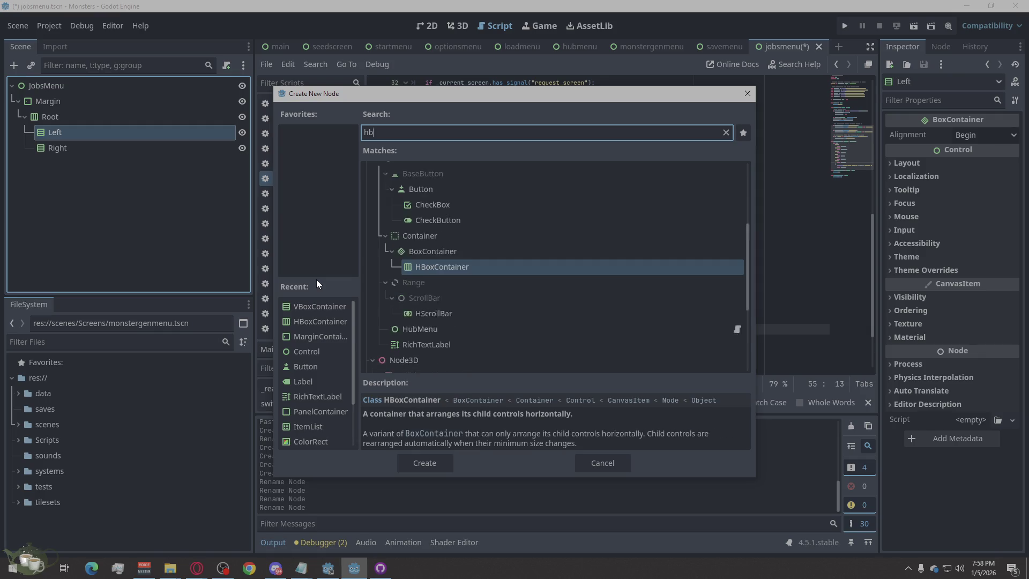
{"action": "type", "text": "ox"}
{"action": "left_click", "coordinate": [424, 463]}
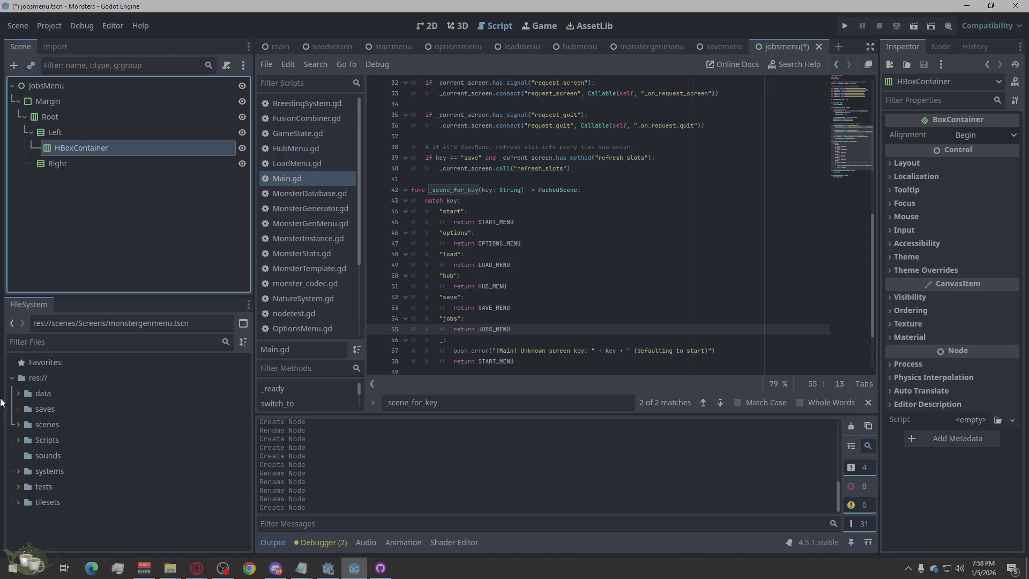
{"action": "mouse_move", "coordinate": [514, 359]}
{"action": "double_click", "coordinate": [120, 148]}
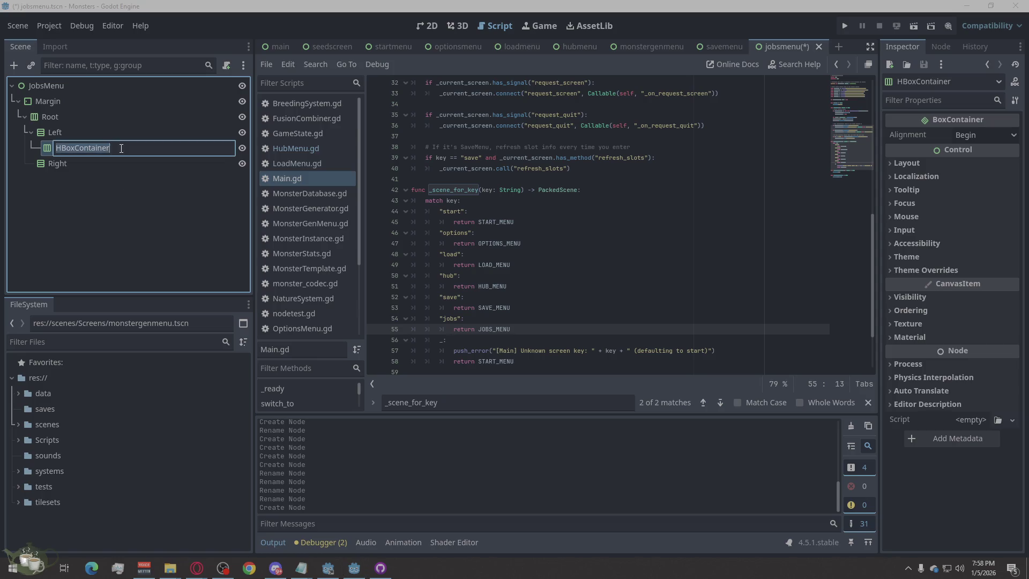
{"action": "type", "text": "Header"}
{"action": "key", "text": "Return"}
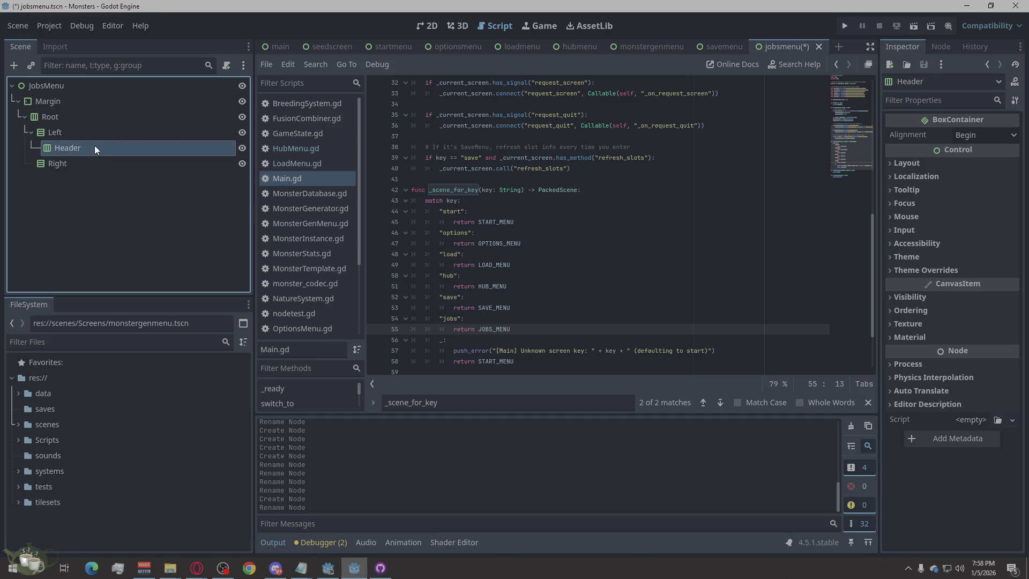
Add a Label and a Button as children of Header.
{"action": "key", "text": "ctrl+a"}
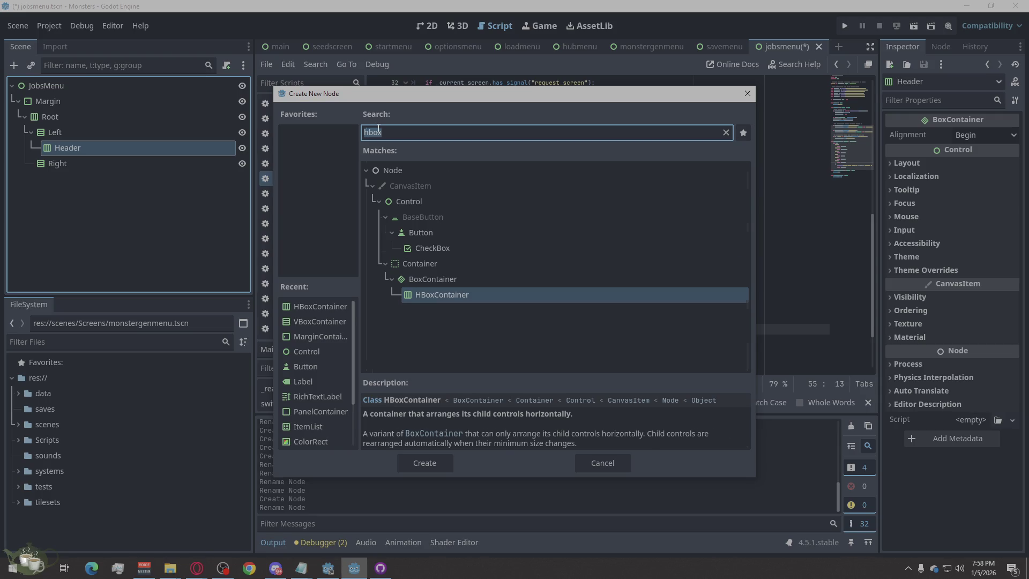
{"action": "type", "text": "label"}
{"action": "left_click", "coordinate": [444, 456]}
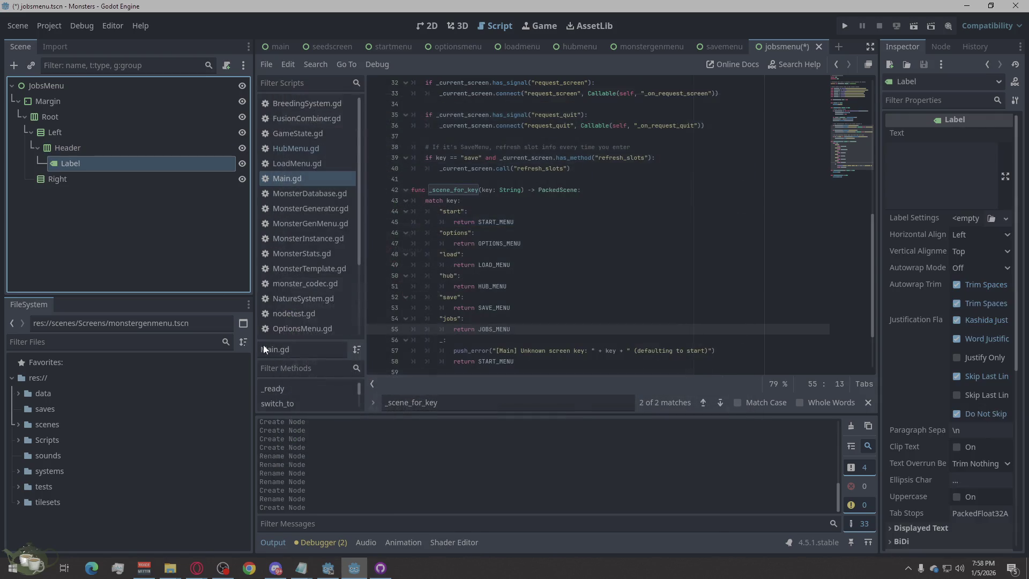
{"action": "left_click", "coordinate": [70, 151]}
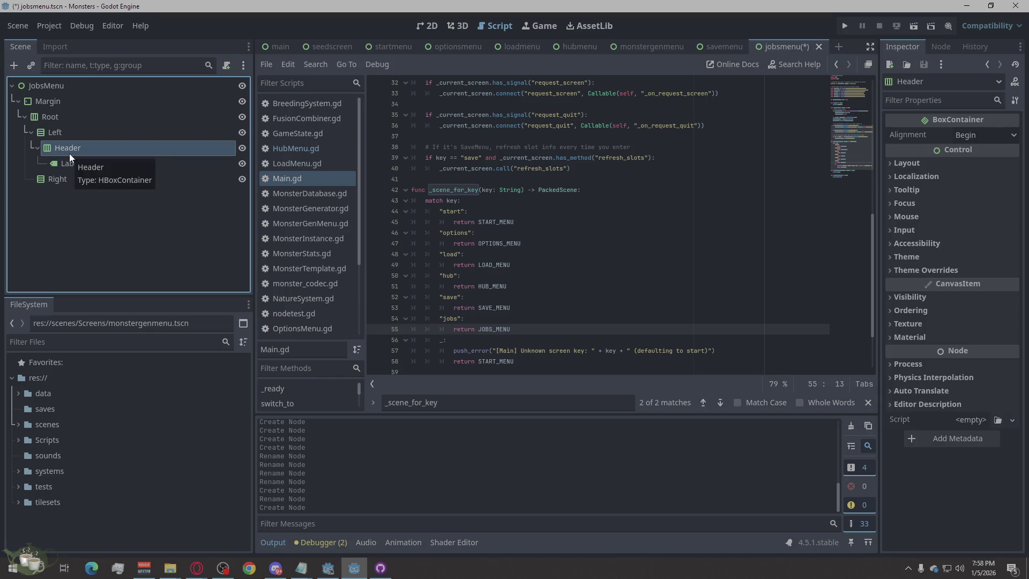
{"action": "key", "text": "ctrl+a"}
{"action": "type", "text": "Button"}
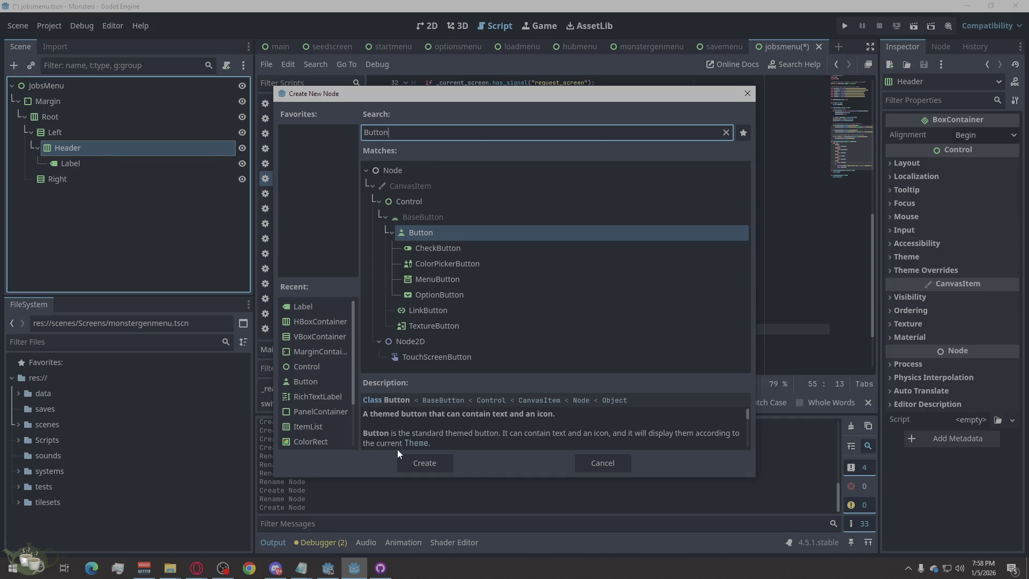
{"action": "left_click", "coordinate": [409, 463]}
{"action": "left_click", "coordinate": [66, 193]}
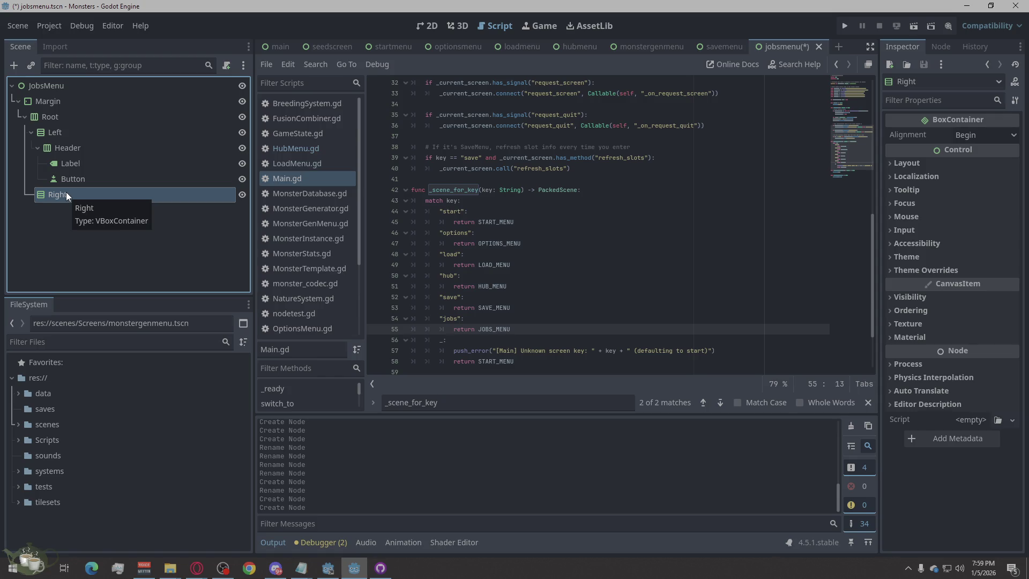
{"action": "left_click", "coordinate": [48, 134]}
Add an ItemList and then a Button as children of Left.
{"action": "right_click", "coordinate": [48, 134]}
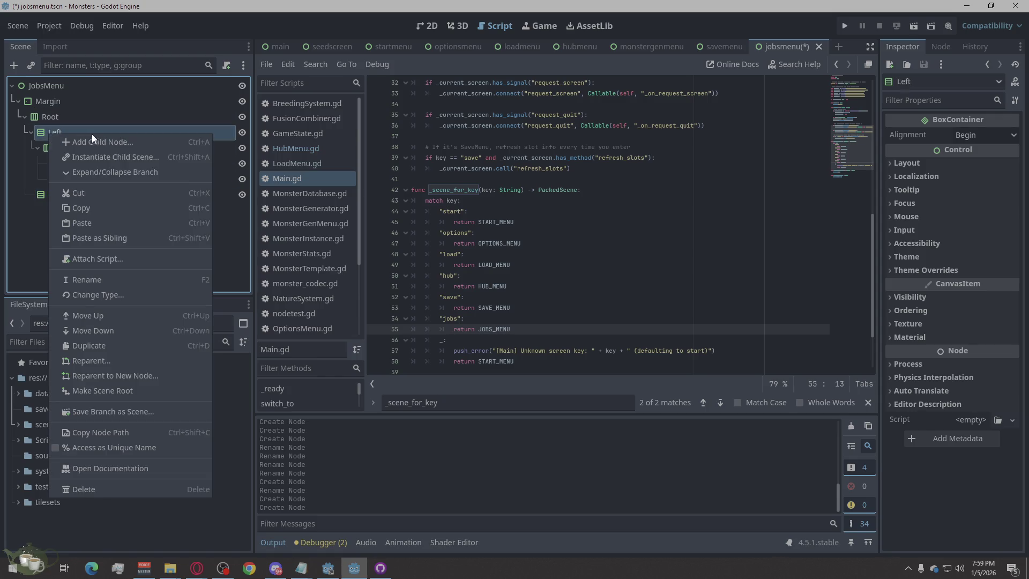
{"action": "left_click", "coordinate": [93, 141]}
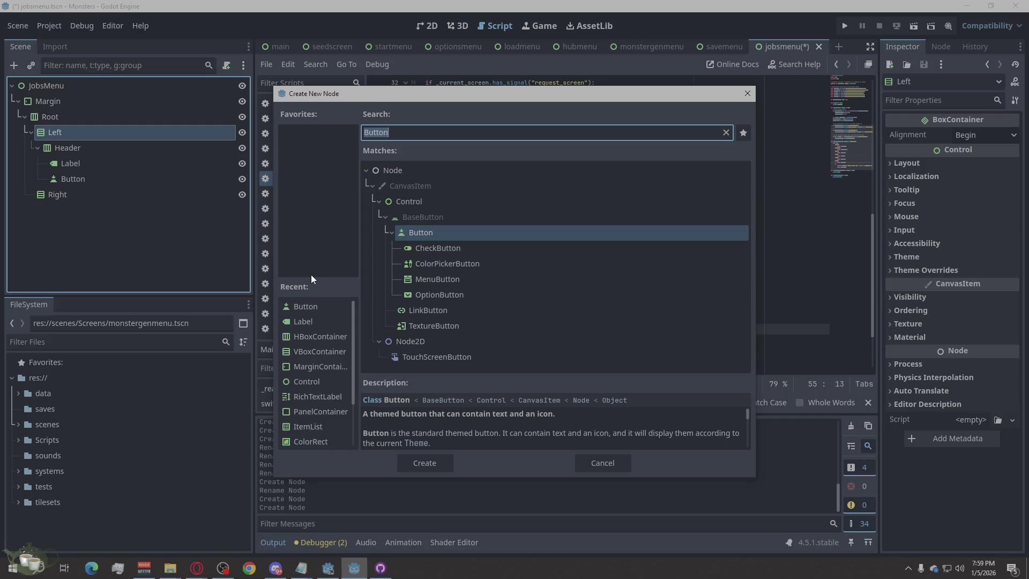
{"action": "type", "text": "Itemli"}
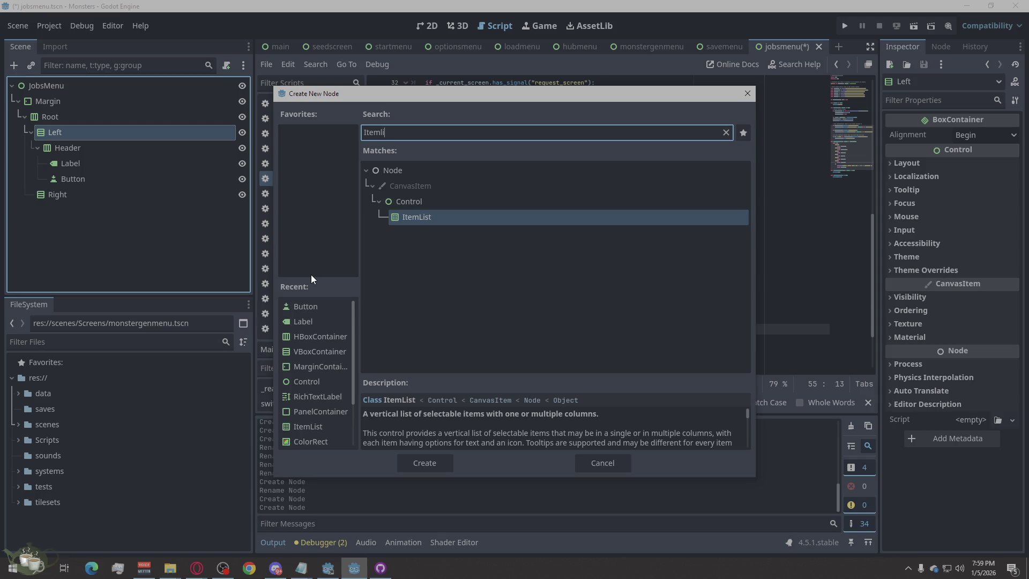
{"action": "key", "text": "Return"}
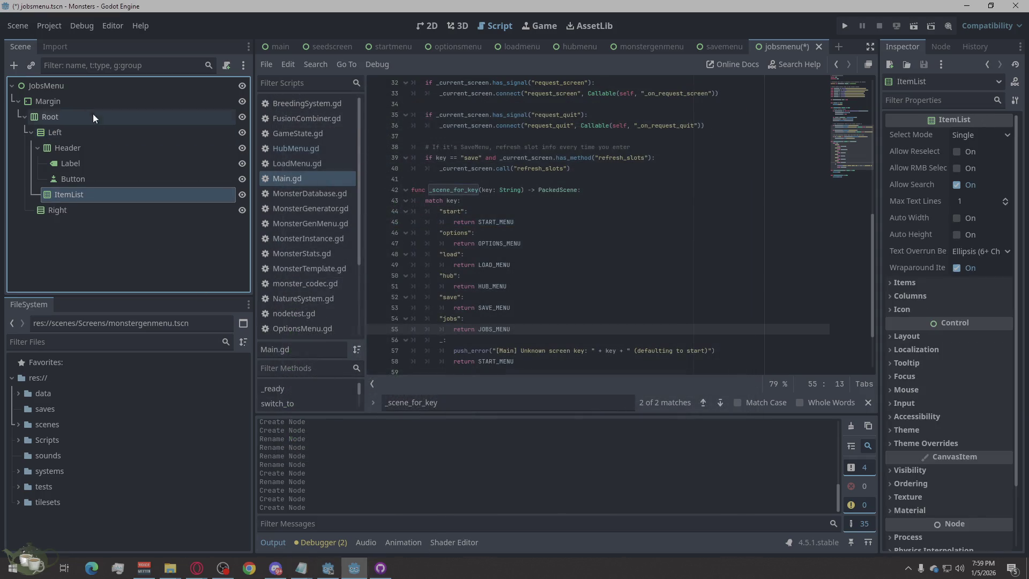
{"action": "right_click", "coordinate": [68, 130]}
{"action": "left_click", "coordinate": [139, 154]}
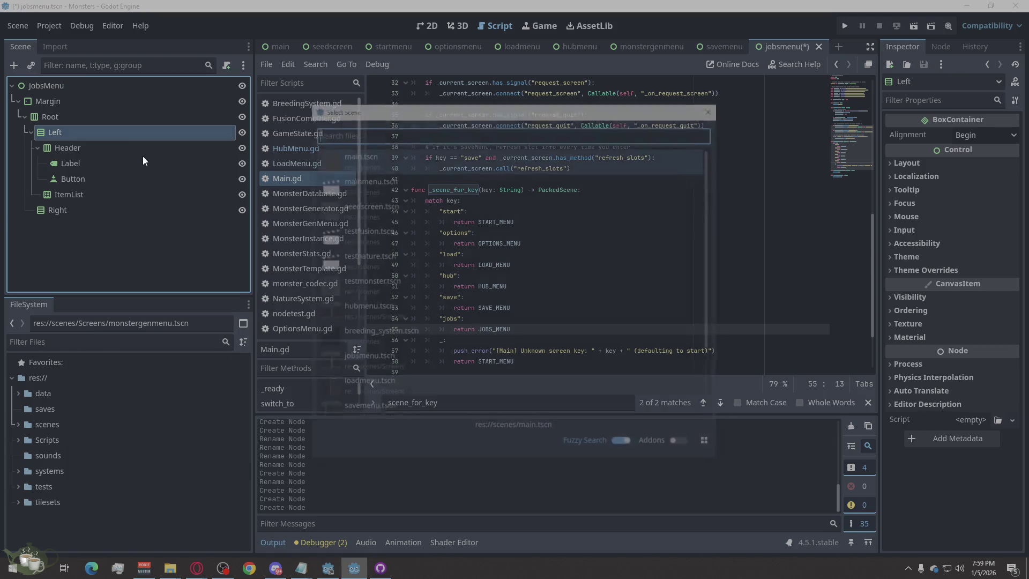
{"action": "left_click", "coordinate": [714, 107]}
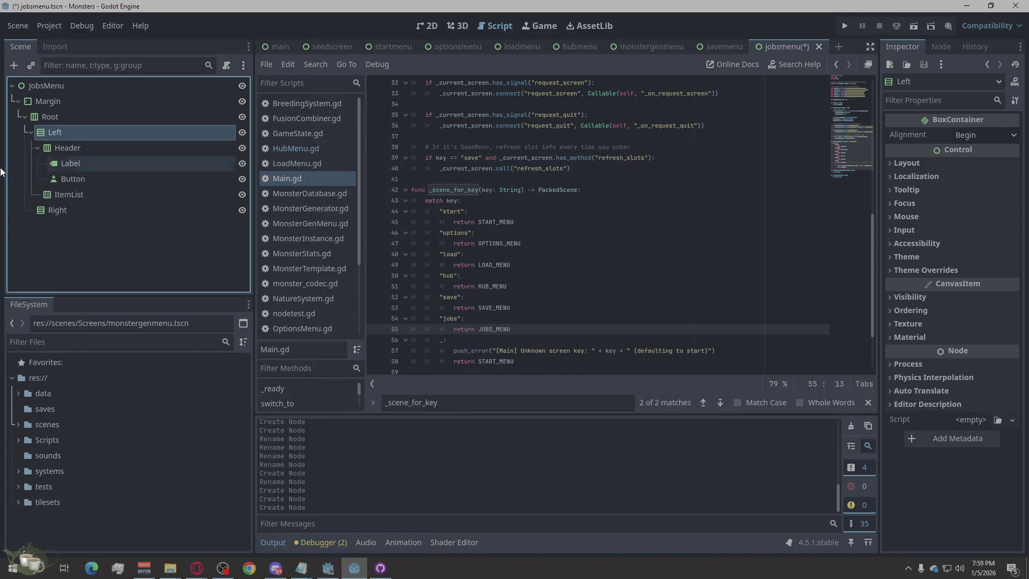
{"action": "right_click", "coordinate": [70, 131]}
{"action": "left_click", "coordinate": [136, 139]}
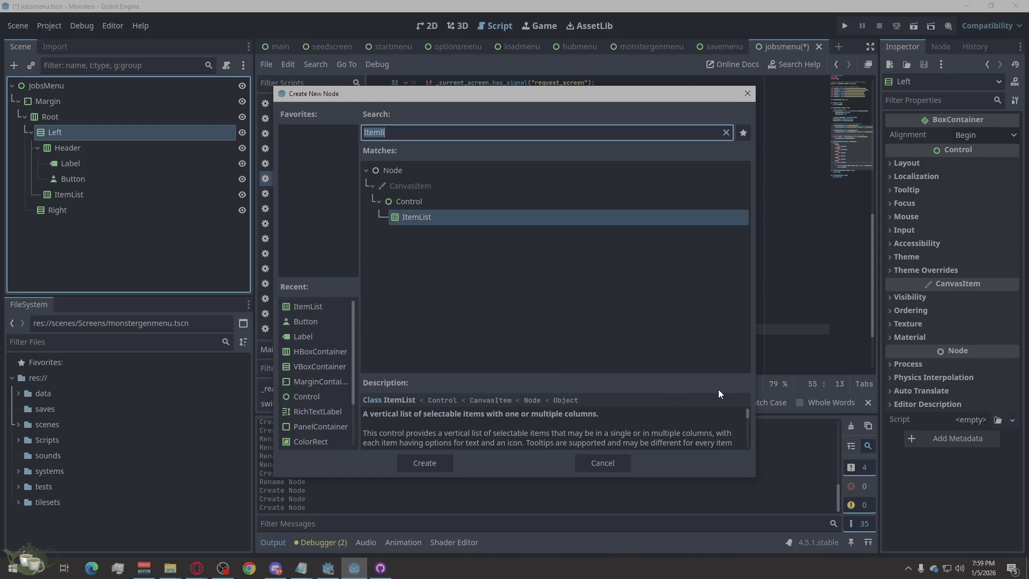
{"action": "type", "text": "Button"}
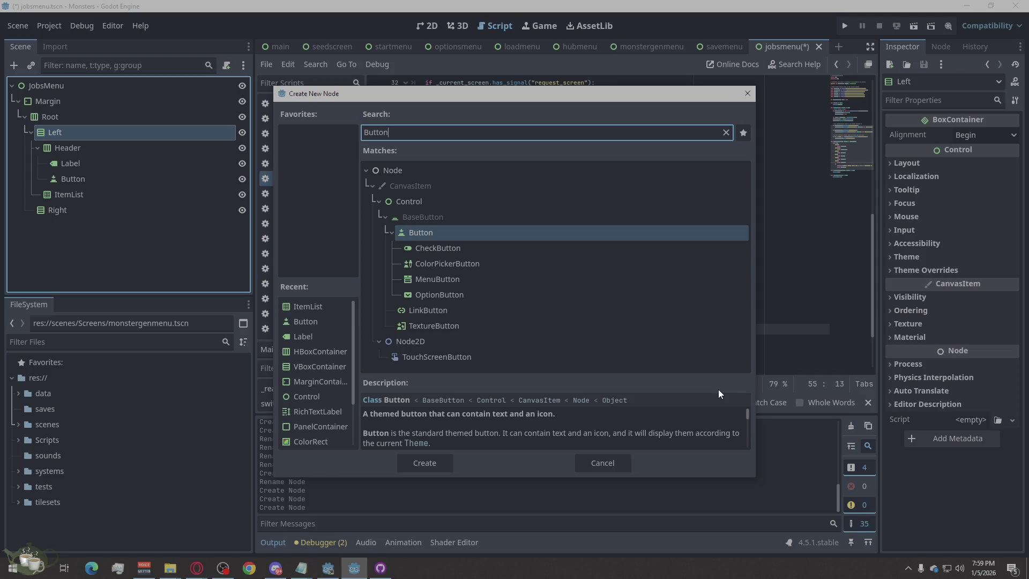
{"action": "left_click", "coordinate": [450, 459]}
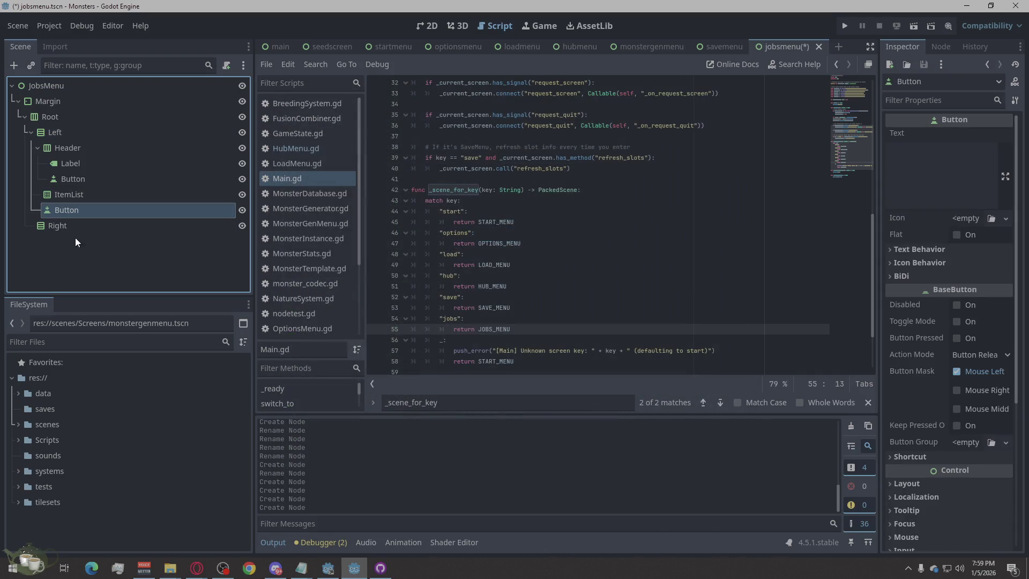
Add a RichTextLabel and a Label as children of Right.
{"action": "right_click", "coordinate": [45, 227]}
{"action": "left_click", "coordinate": [88, 203]}
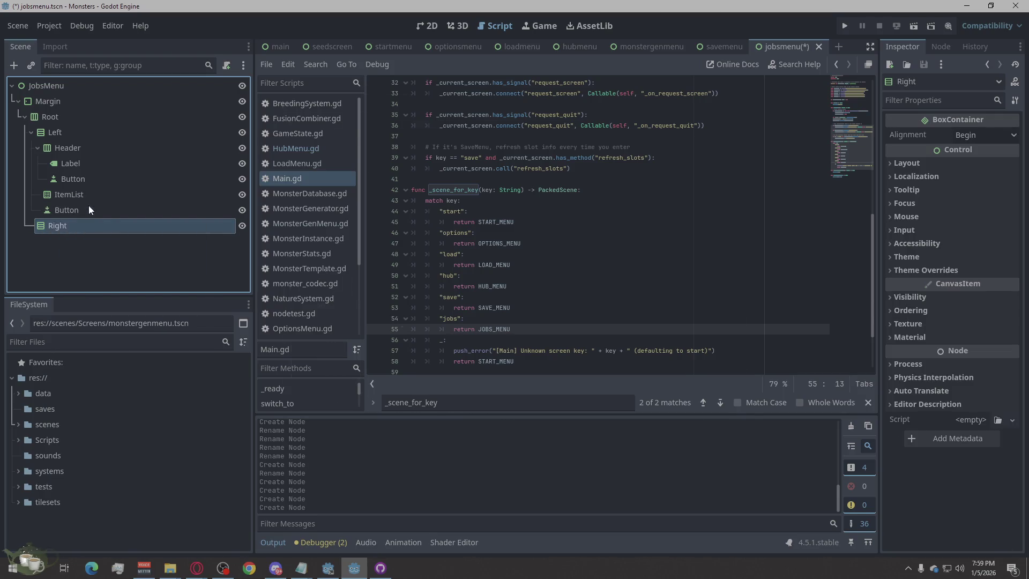
{"action": "type", "text": "Rich"}
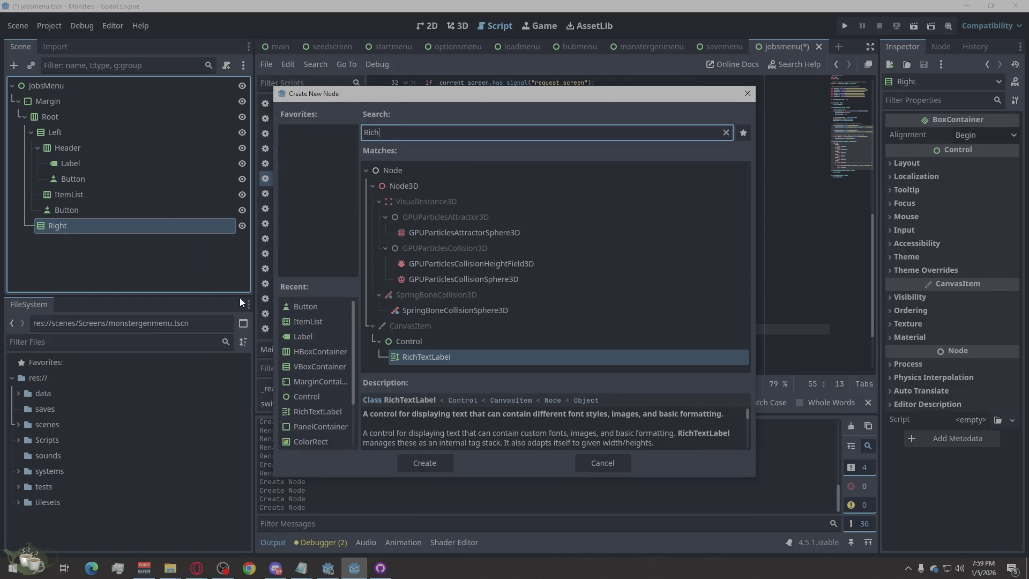
{"action": "left_click", "coordinate": [427, 471]}
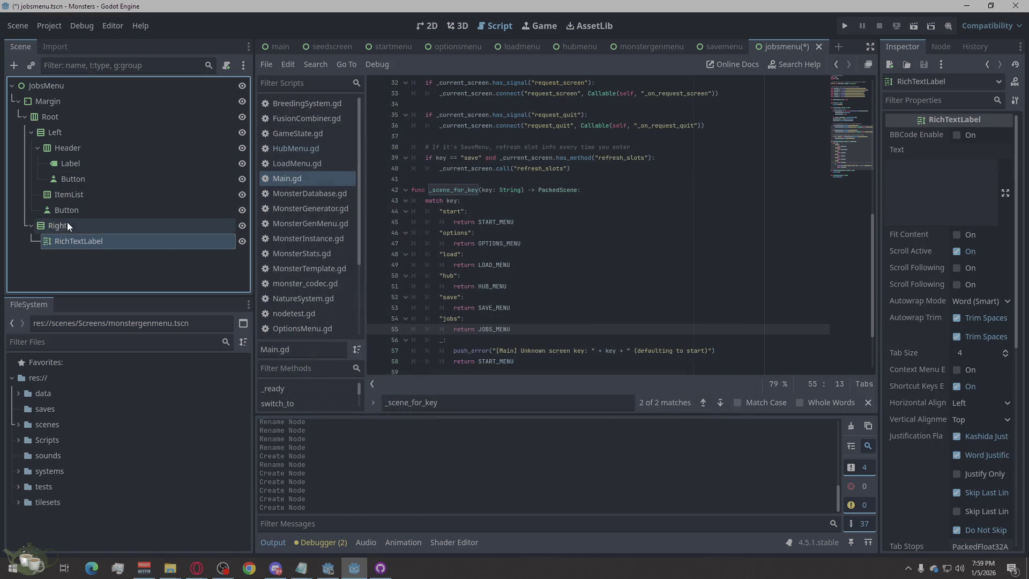
{"action": "right_click", "coordinate": [73, 224]}
{"action": "left_click", "coordinate": [145, 201]}
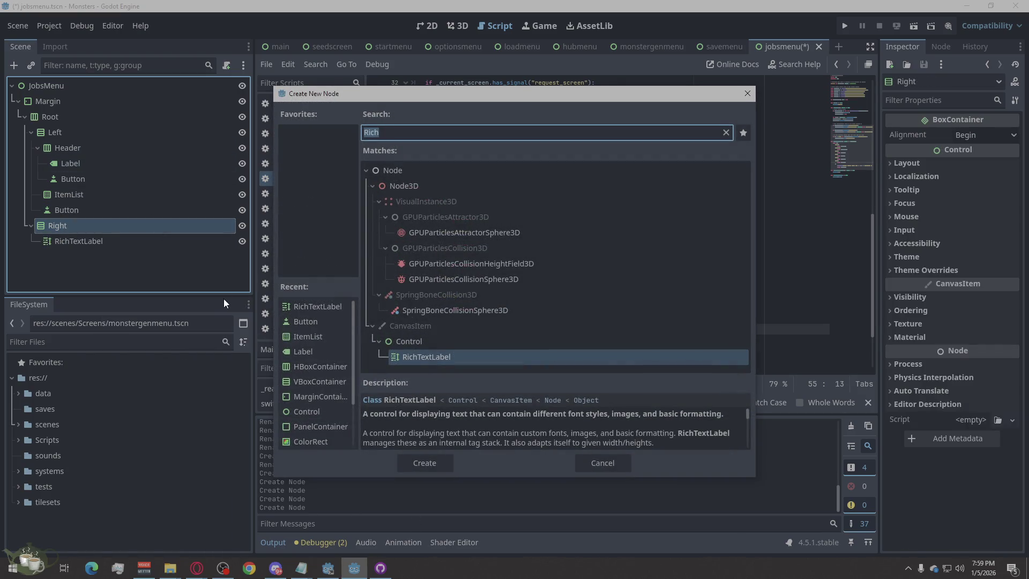
{"action": "type", "text": "Label"}
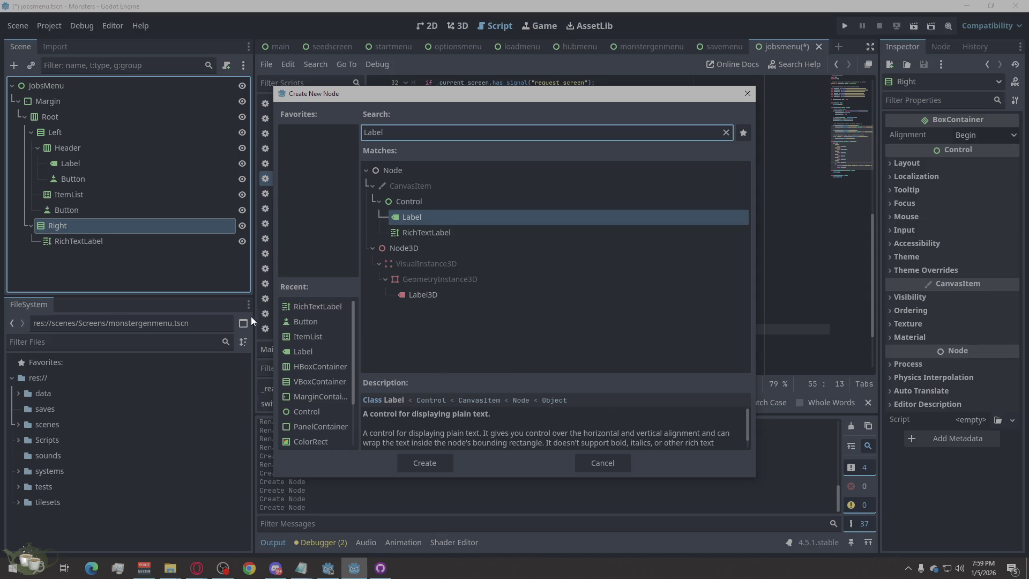
{"action": "left_click", "coordinate": [401, 461]}
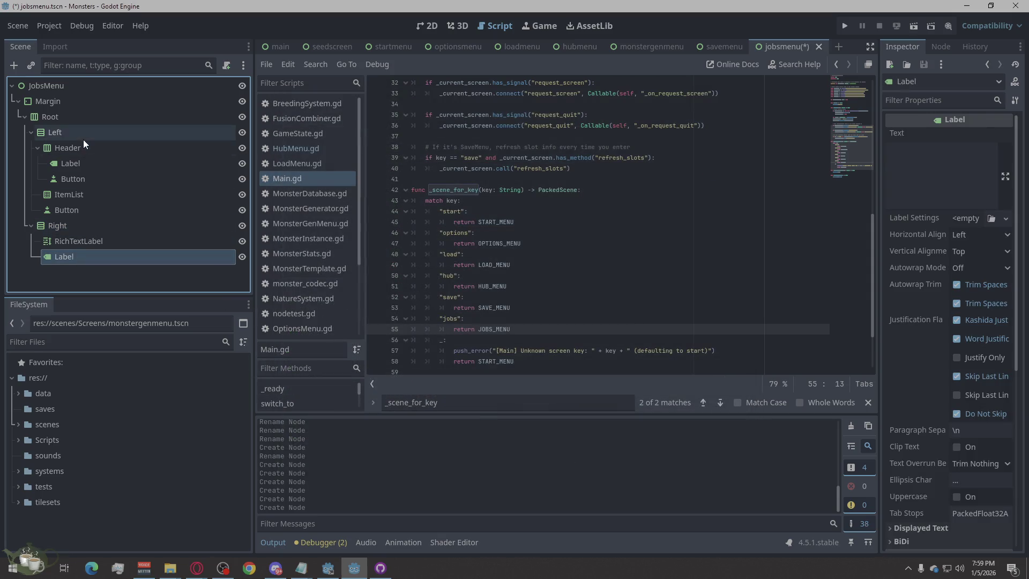
Rename the Header's Label and Button to Title and BackButton, and the ItemList to JobsList.
{"action": "double_click", "coordinate": [74, 165]}
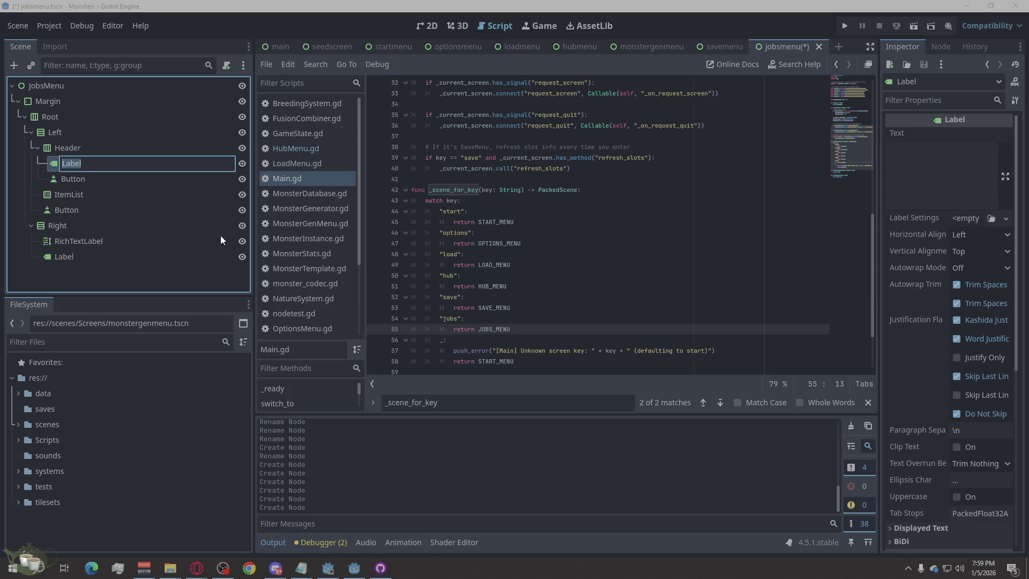
{"action": "type", "text": "Tittle"}
{"action": "double_click", "coordinate": [81, 179]}
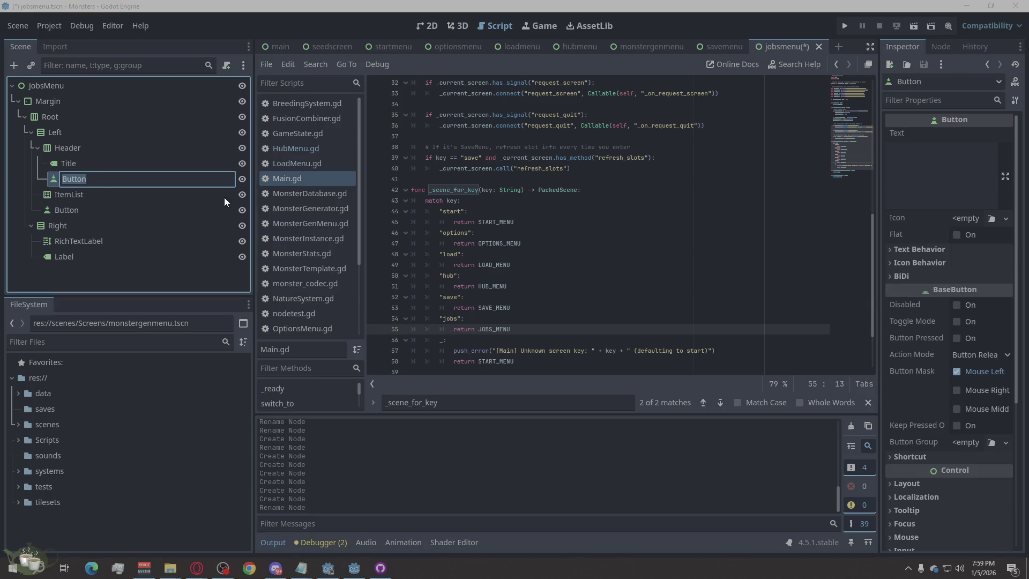
{"action": "type", "text": "BackButton"}
{"action": "left_click", "coordinate": [74, 197]}
{"action": "left_click", "coordinate": [73, 197]}
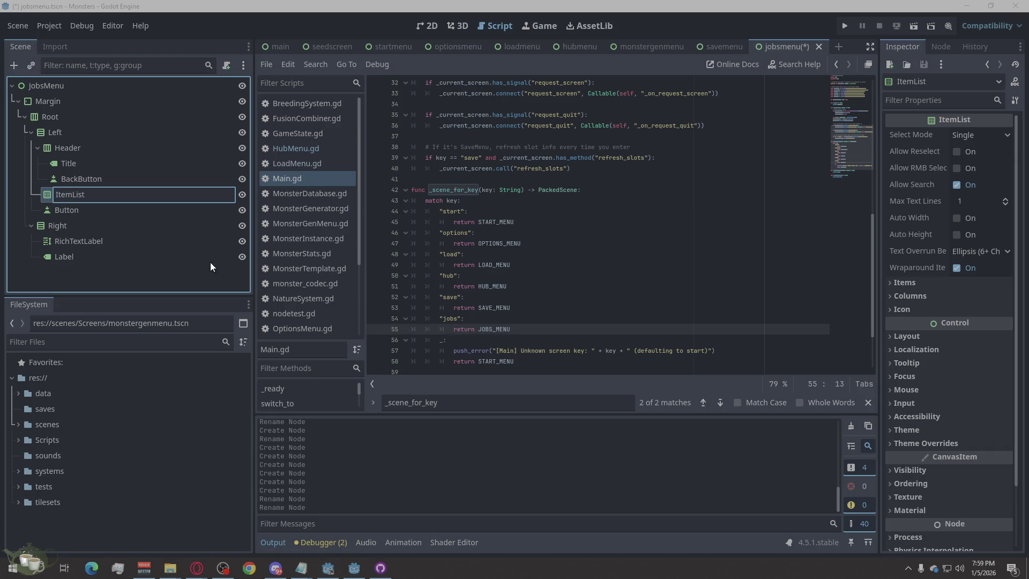
{"action": "key", "text": "ctrl+a"}
{"action": "type", "text": "Jobist"}
{"action": "type", "text": "st"}
Rename the lower Left button StartButton, the RichTextLabel Details, and Right's Label Status.
{"action": "double_click", "coordinate": [70, 213]}
{"action": "type", "text": "StartButton"}
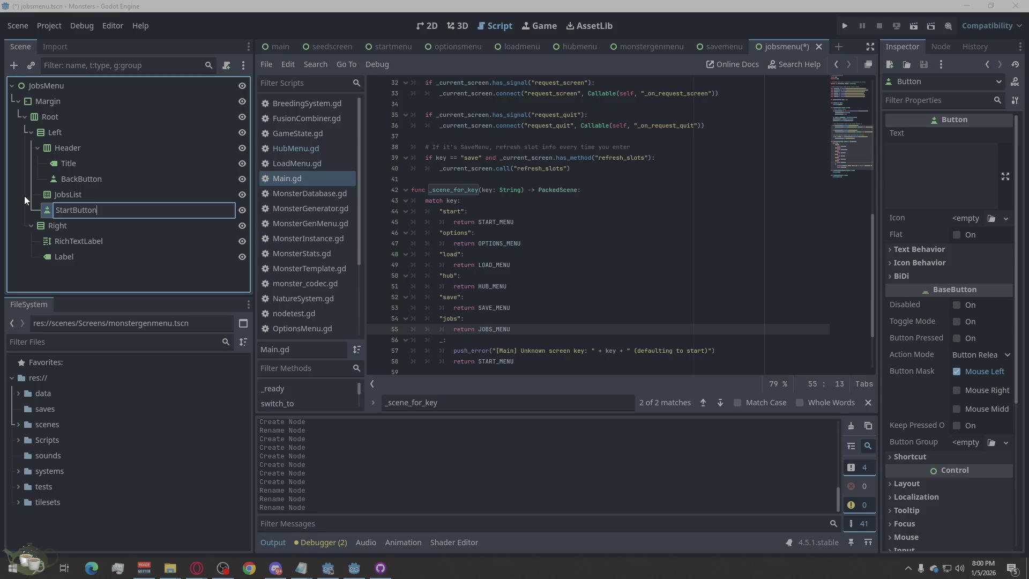
{"action": "double_click", "coordinate": [71, 239]}
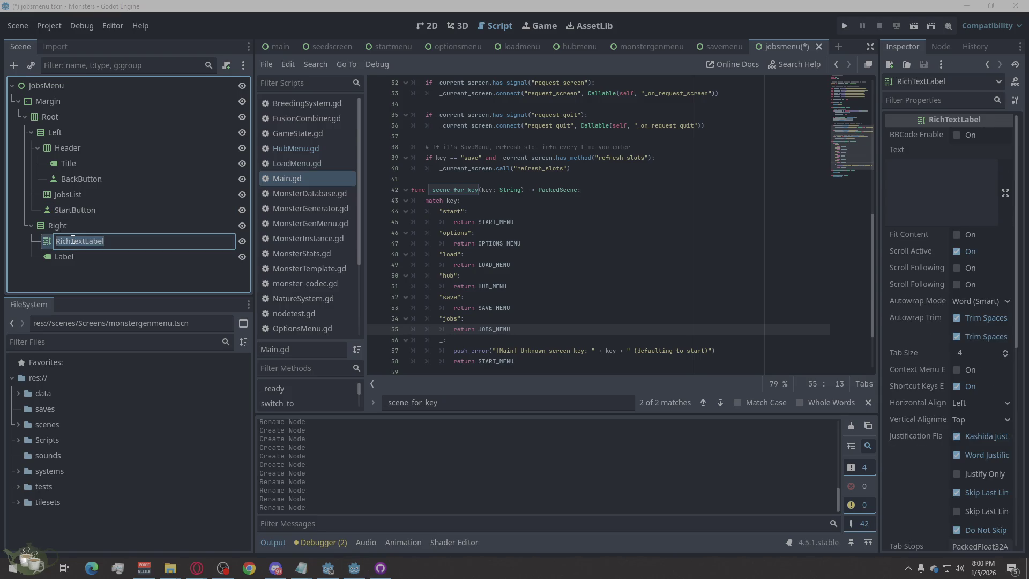
{"action": "type", "text": "Details"}
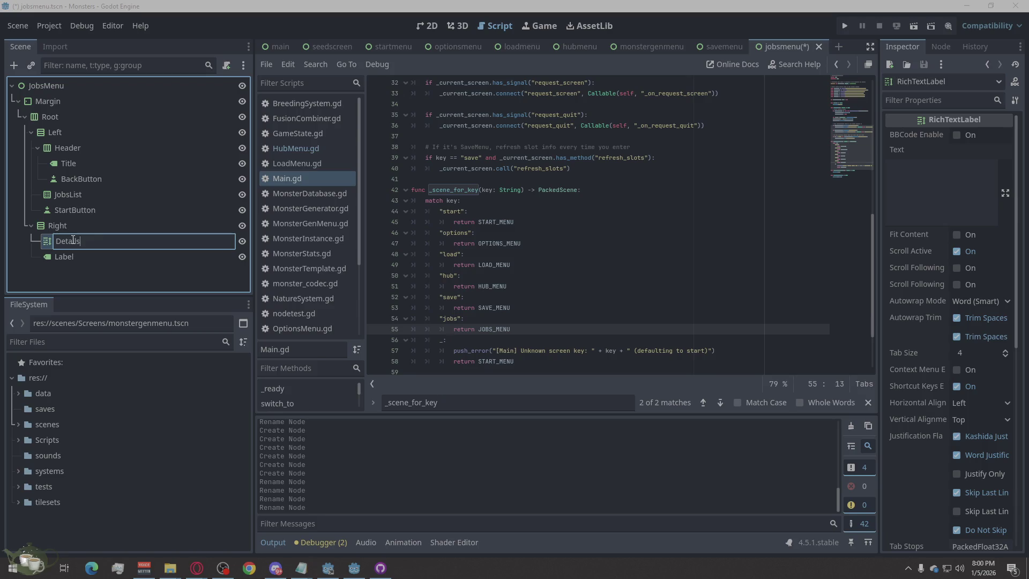
{"action": "key", "text": "Return"}
{"action": "double_click", "coordinate": [70, 257]}
{"action": "type", "text": "Status"}
{"action": "key", "text": "Return"}
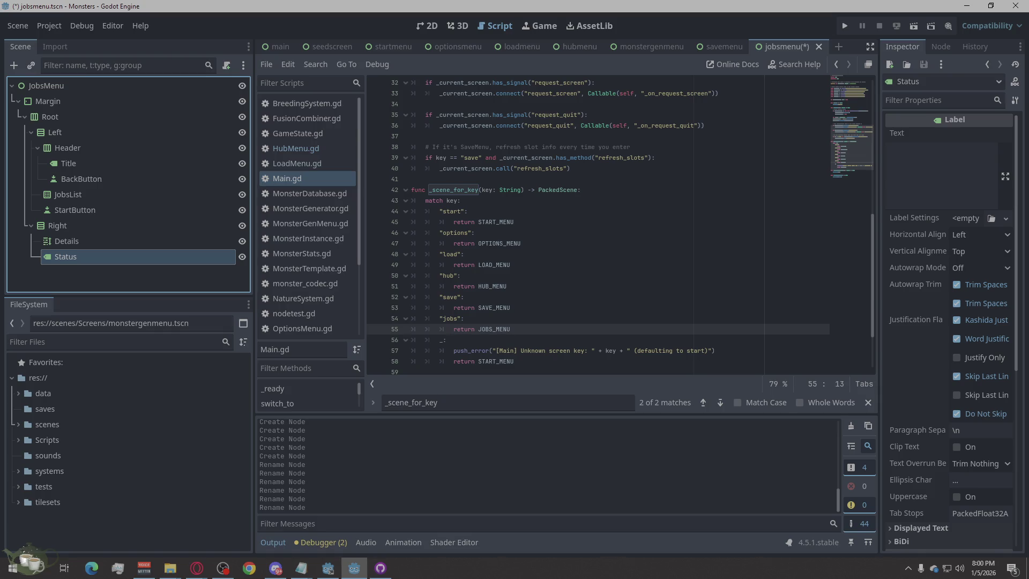
{"action": "key", "text": "alt+Tab"}
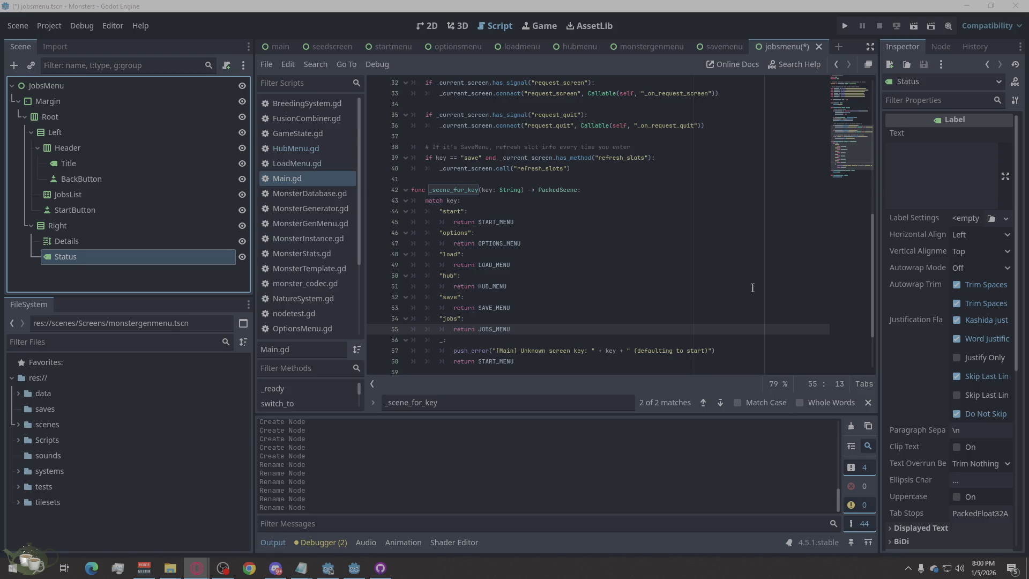
Attach a new jobsmenu.gd script in res://Scripts/Screens to the JobsMenu root.
{"action": "left_click", "coordinate": [133, 85]}
{"action": "left_click", "coordinate": [226, 65]}
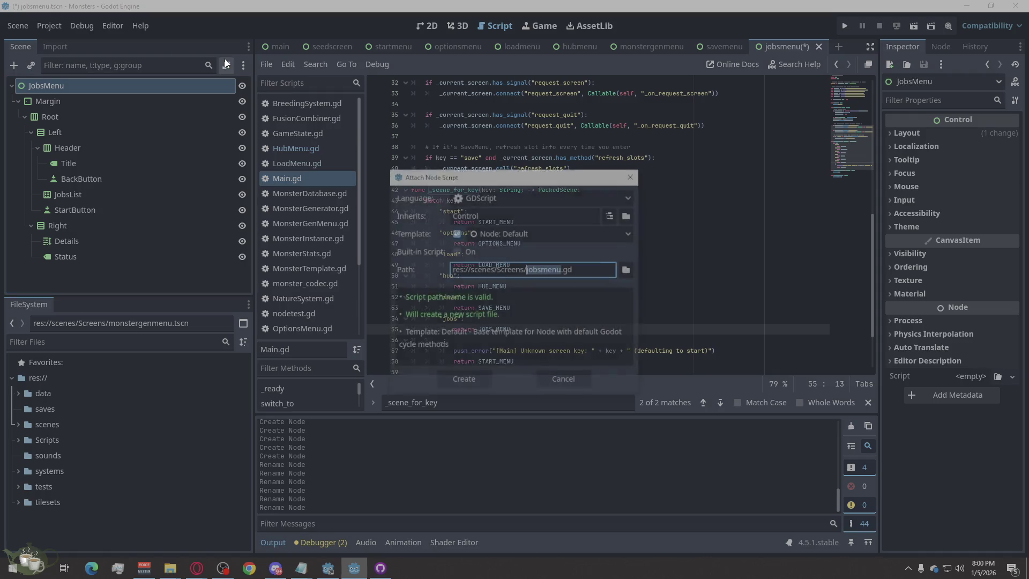
{"action": "left_click", "coordinate": [628, 269]}
{"action": "left_click", "coordinate": [275, 360]}
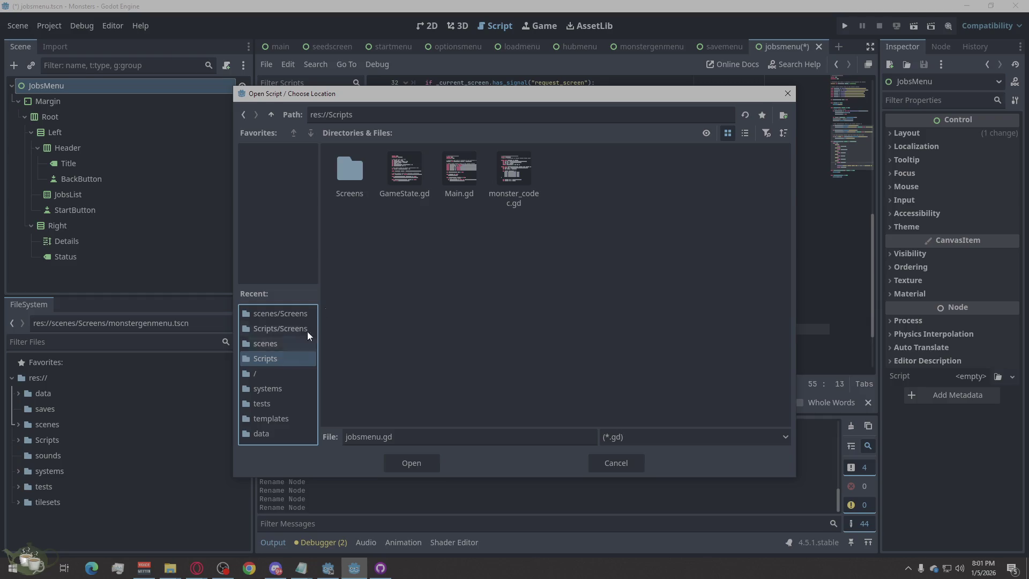
{"action": "left_click", "coordinate": [412, 466]}
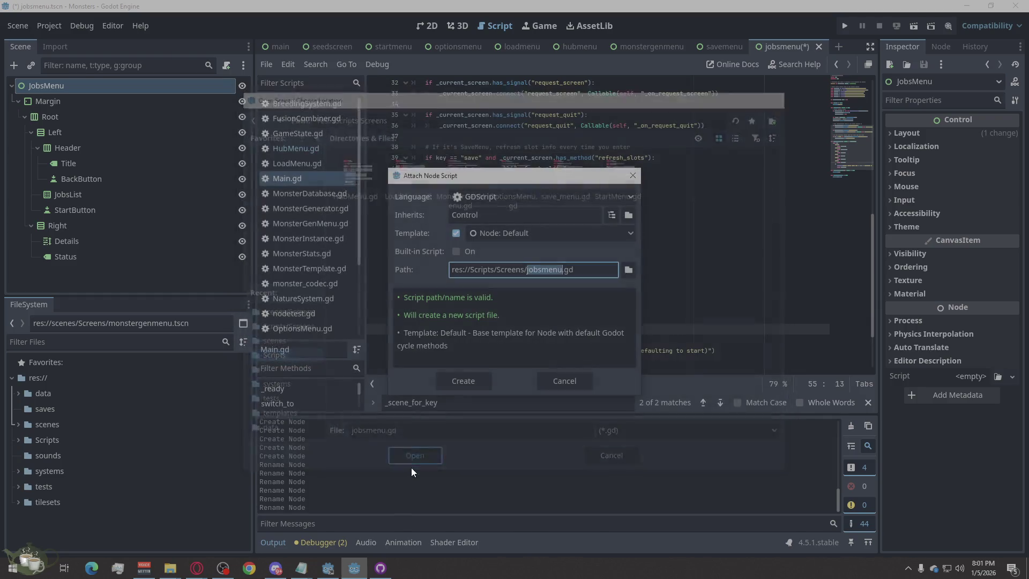
{"action": "left_click", "coordinate": [464, 389]}
Replace the template code with the prepared jobs menu code and save the scene.
{"action": "left_click_drag", "start_coordinate": [472, 366], "coordinate": [411, 83]}
{"action": "key", "text": "ctrl+v"}
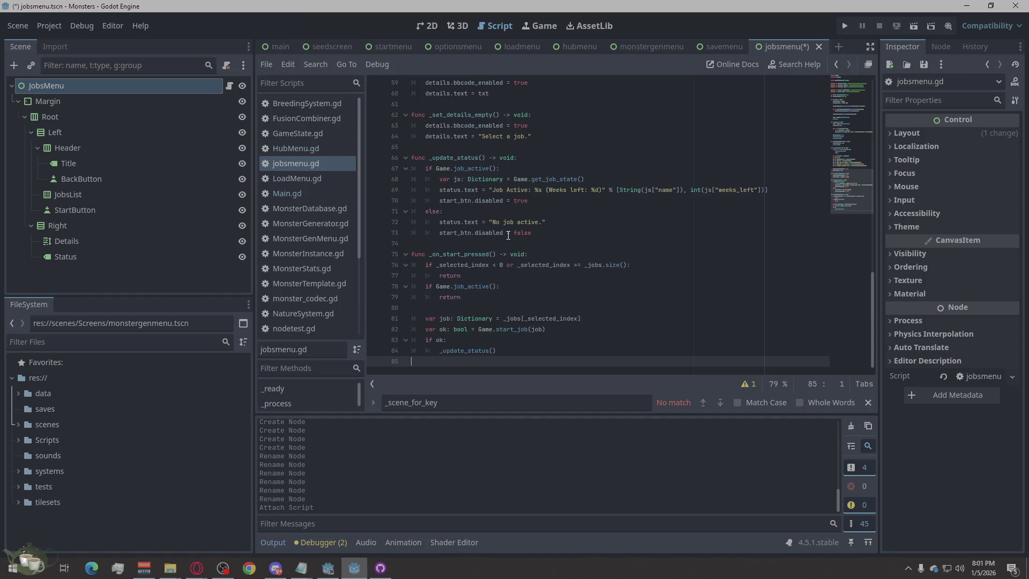
{"action": "key", "text": "ctrl+s"}
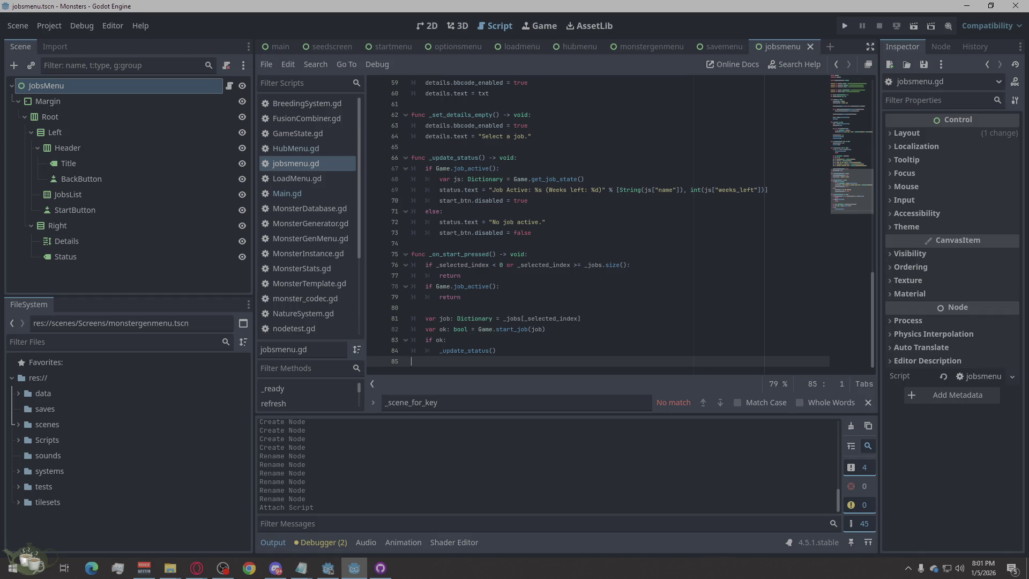
{"action": "key", "text": "alt+Tab"}
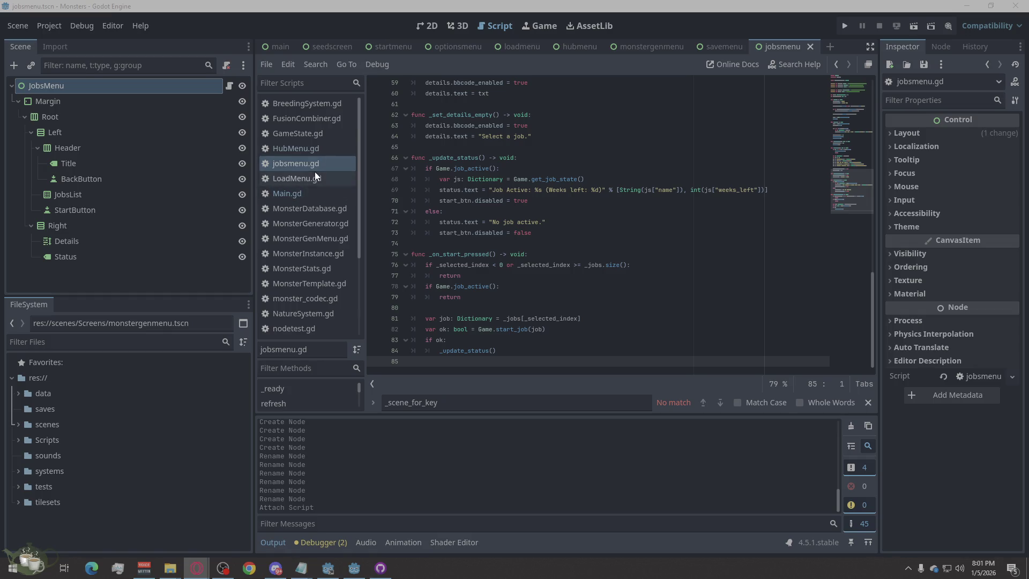
{"action": "left_click", "coordinate": [304, 132]}
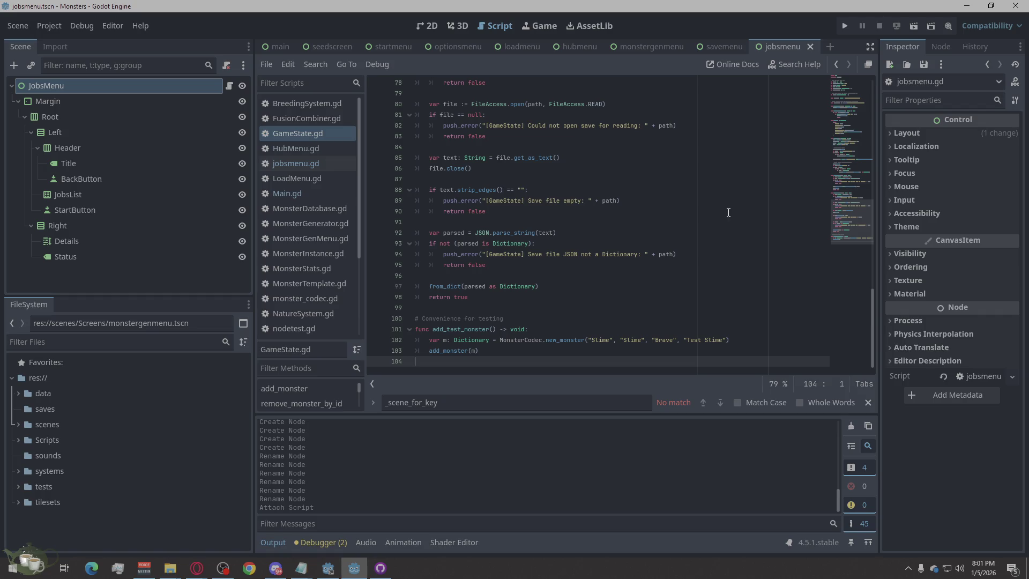
Search GameState.gd for 'current_job', then just 'current', finding no current_job variable.
{"action": "scroll", "coordinate": [621, 198], "scroll_direction": "up", "scroll_amount": 20}
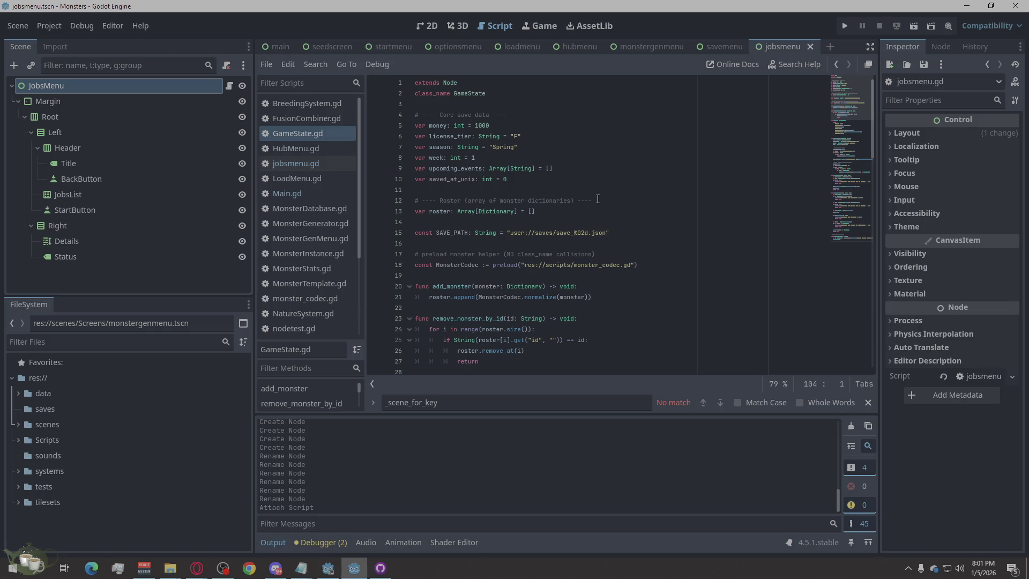
{"action": "scroll", "coordinate": [597, 199], "scroll_direction": "down", "scroll_amount": 20}
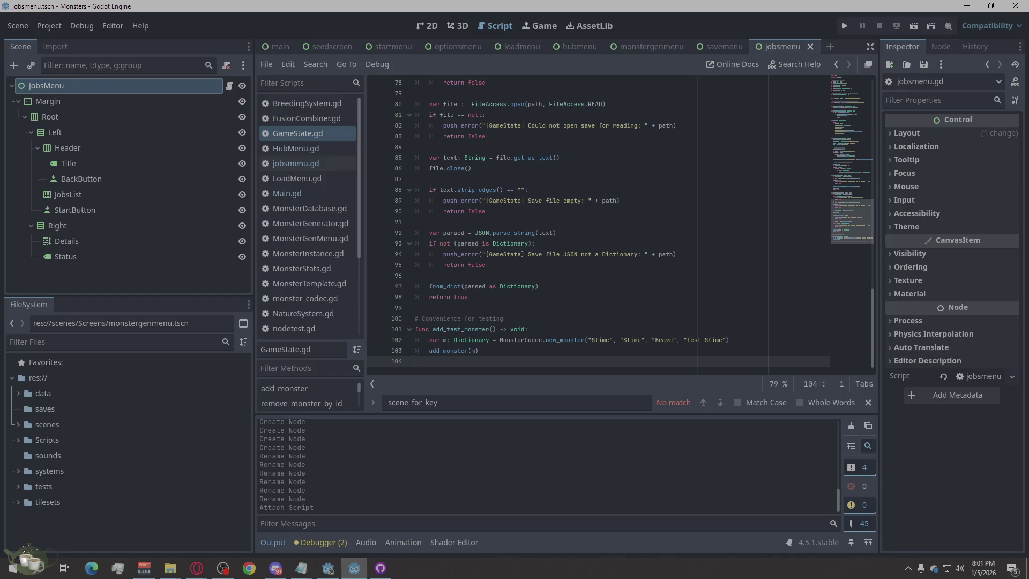
{"action": "key", "text": "alt+Tab"}
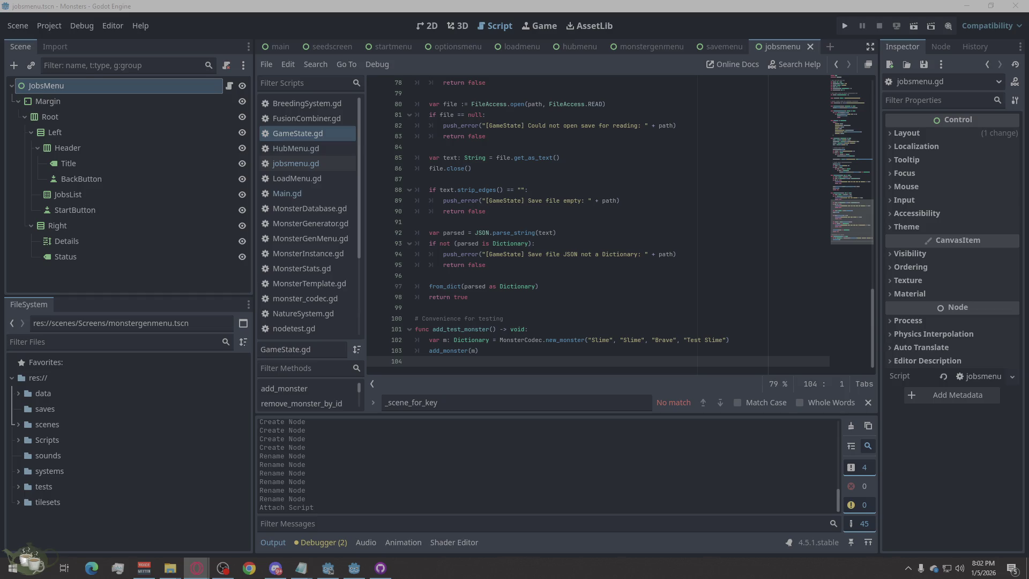
{"action": "key", "text": "ctrl+f"}
{"action": "type", "text": "current_job"}
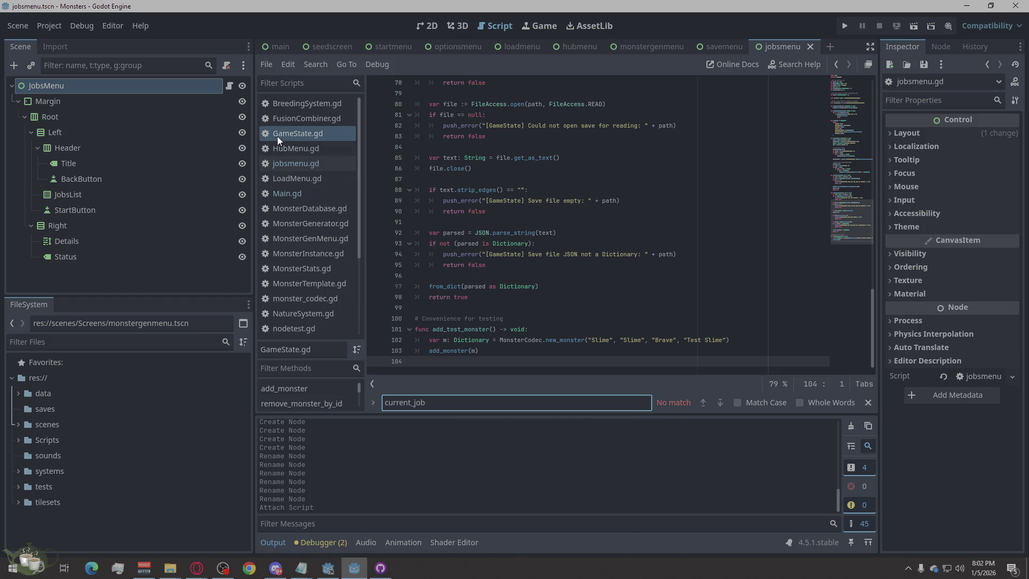
{"action": "key", "text": "shift+Left"}
{"action": "key", "text": "shift+Left"}
{"action": "key", "text": "shift+Left"}
{"action": "key", "text": "BackSpace"}
{"action": "key", "text": "BackSpace"}
{"action": "key", "text": "BackSpace"}
{"action": "key", "text": "BackSpace"}
{"action": "key", "text": "alt+Tab"}
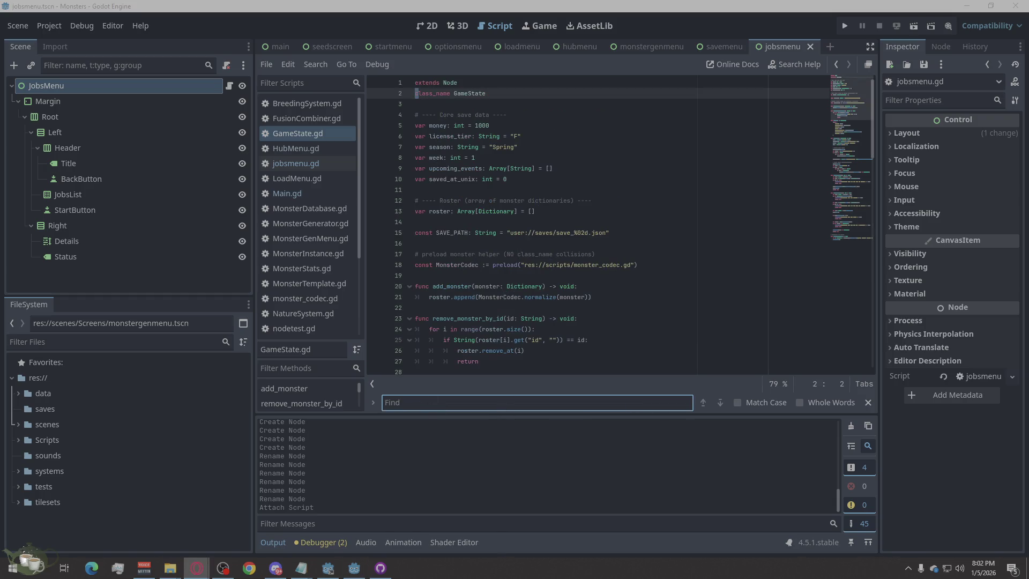
Search for 'var' and step through the var declarations, ending at line 18.
{"action": "type", "text": "var"}
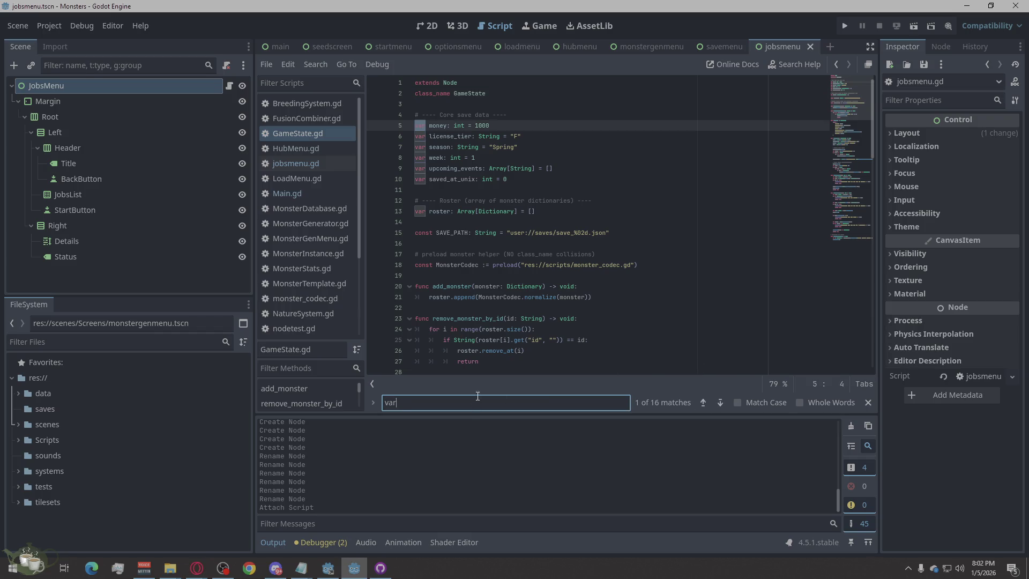
{"action": "left_click", "coordinate": [720, 402]}
{"action": "left_click", "coordinate": [719, 403]}
{"action": "left_click", "coordinate": [719, 403]}
{"action": "left_click", "coordinate": [719, 402]}
{"action": "left_click", "coordinate": [720, 403]}
{"action": "left_click", "coordinate": [719, 403]}
{"action": "left_click", "coordinate": [719, 402]}
{"action": "left_click", "coordinate": [719, 403]}
{"action": "left_click", "coordinate": [719, 402]}
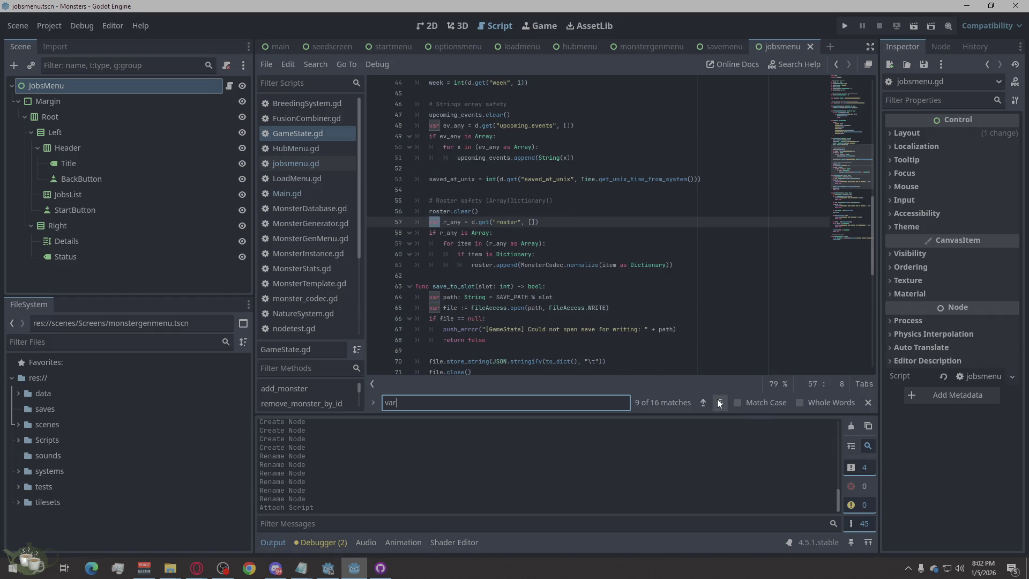
{"action": "left_click", "coordinate": [719, 403]}
{"action": "left_click", "coordinate": [719, 403]}
{"action": "left_click", "coordinate": [719, 402]}
{"action": "left_click", "coordinate": [719, 403]}
{"action": "left_click", "coordinate": [720, 402]}
{"action": "left_click", "coordinate": [720, 403]}
{"action": "left_click", "coordinate": [719, 403]}
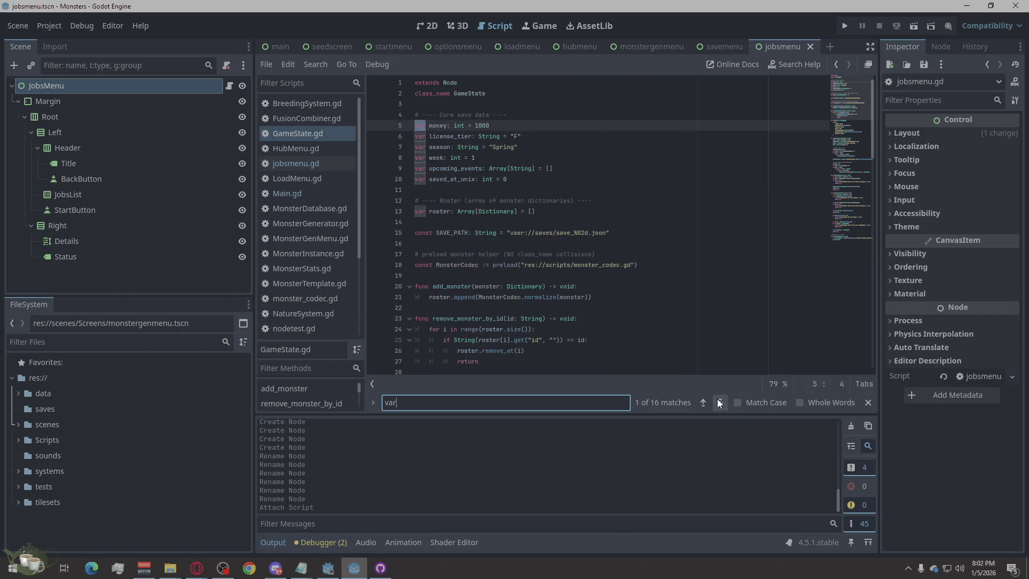
{"action": "left_click", "coordinate": [703, 403]}
{"action": "left_click", "coordinate": [719, 403]}
{"action": "left_click", "coordinate": [641, 266]}
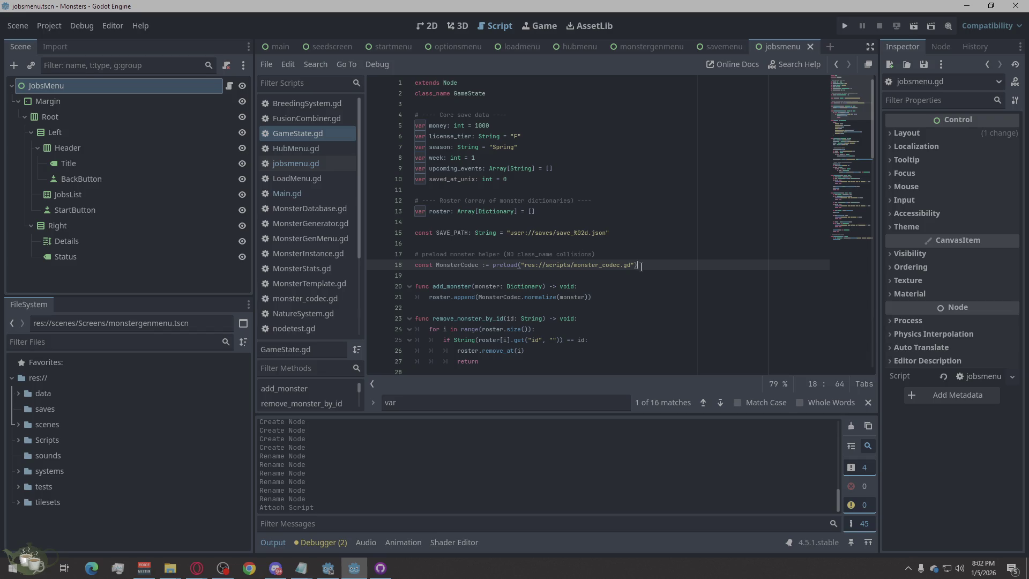
{"action": "key", "text": "alt+Tab"}
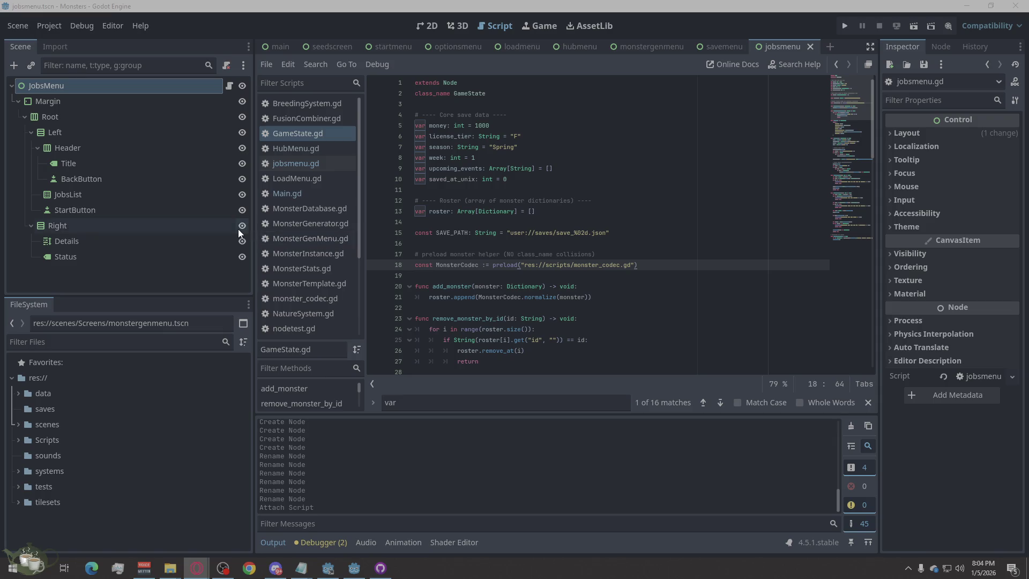
Scroll through GameState.gd, then look over StartMenu.gd and seedscreen.gd.
{"action": "scroll", "coordinate": [581, 257], "scroll_direction": "down", "scroll_amount": 5}
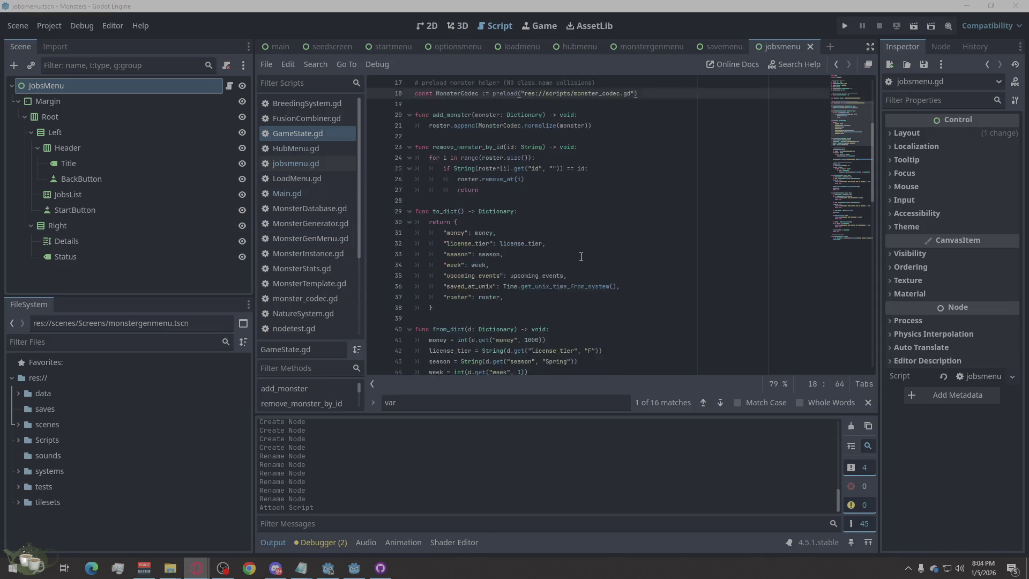
{"action": "scroll", "coordinate": [582, 256], "scroll_direction": "down", "scroll_amount": 15}
{"action": "scroll", "coordinate": [577, 258], "scroll_direction": "down", "scroll_amount": 3}
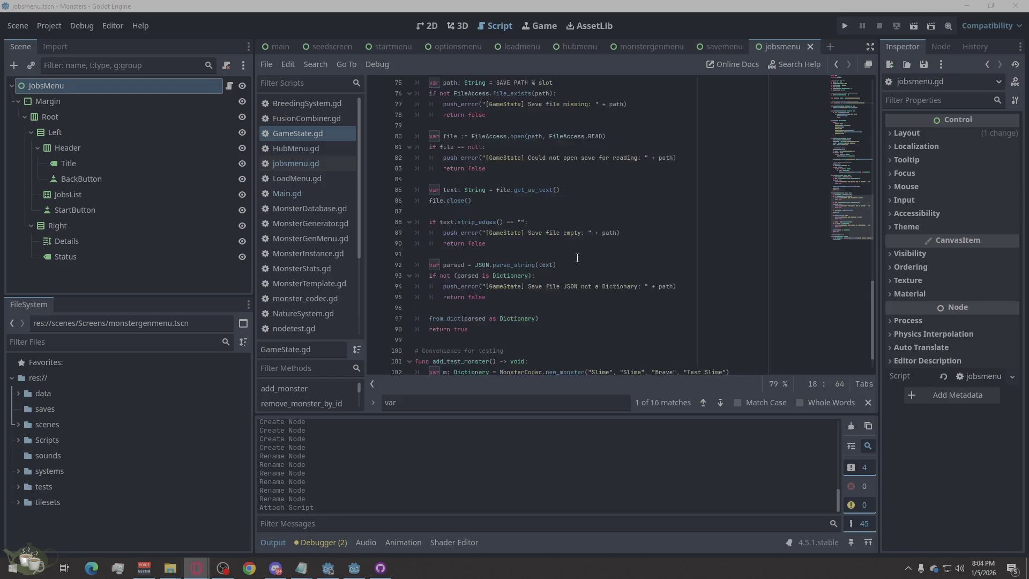
{"action": "scroll", "coordinate": [291, 297], "scroll_direction": "down", "scroll_amount": 4}
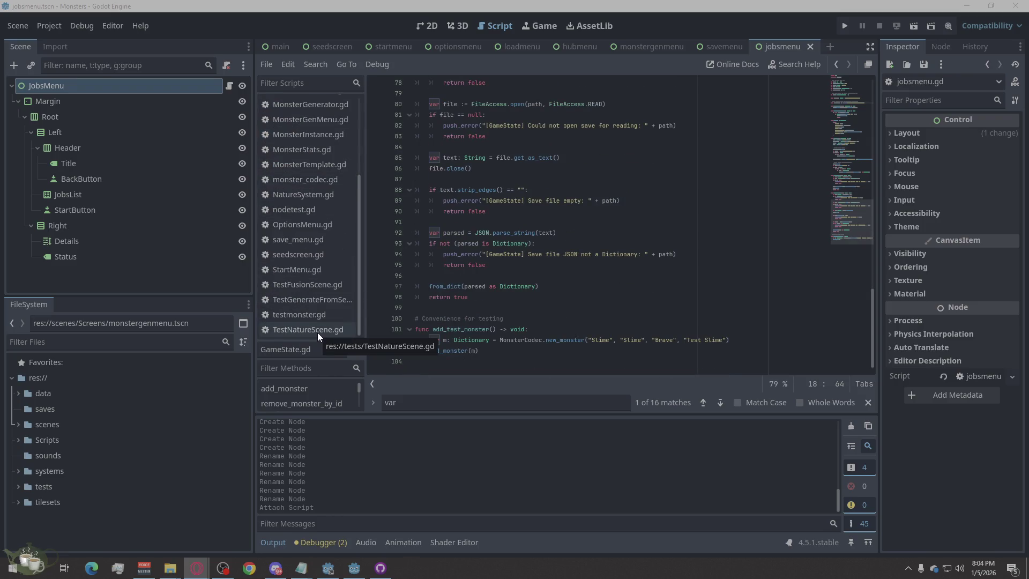
{"action": "left_click", "coordinate": [299, 265]}
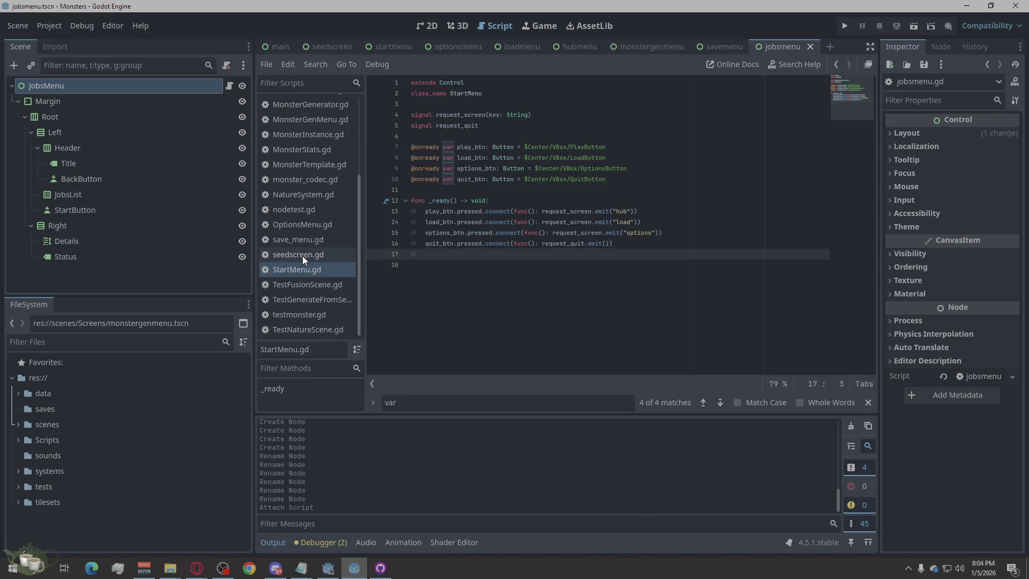
{"action": "left_click", "coordinate": [302, 256]}
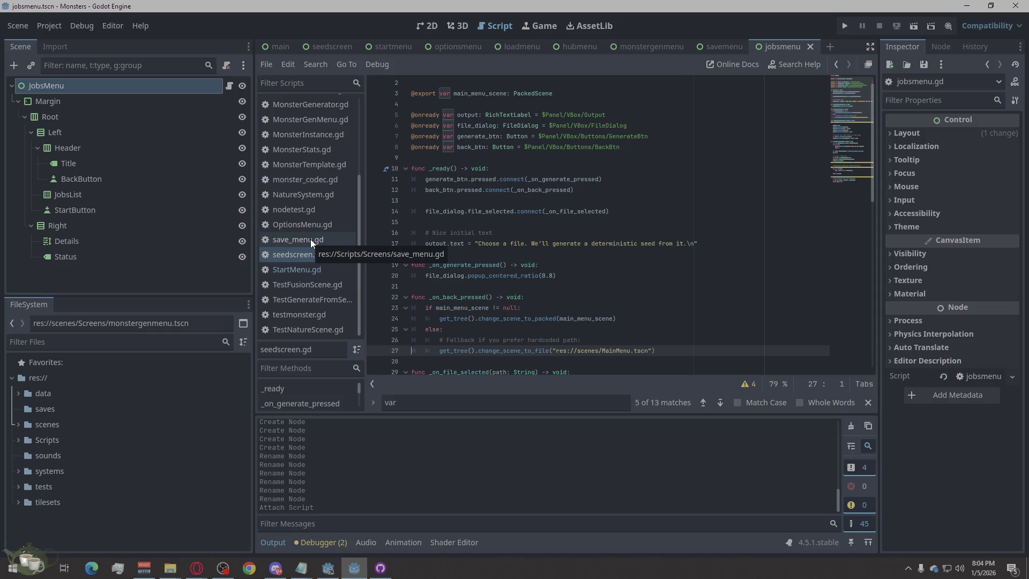
Check save_menu.gd and nodetest.gd, then review OptionsMenu.gd in the script editor.
{"action": "left_click", "coordinate": [311, 239]}
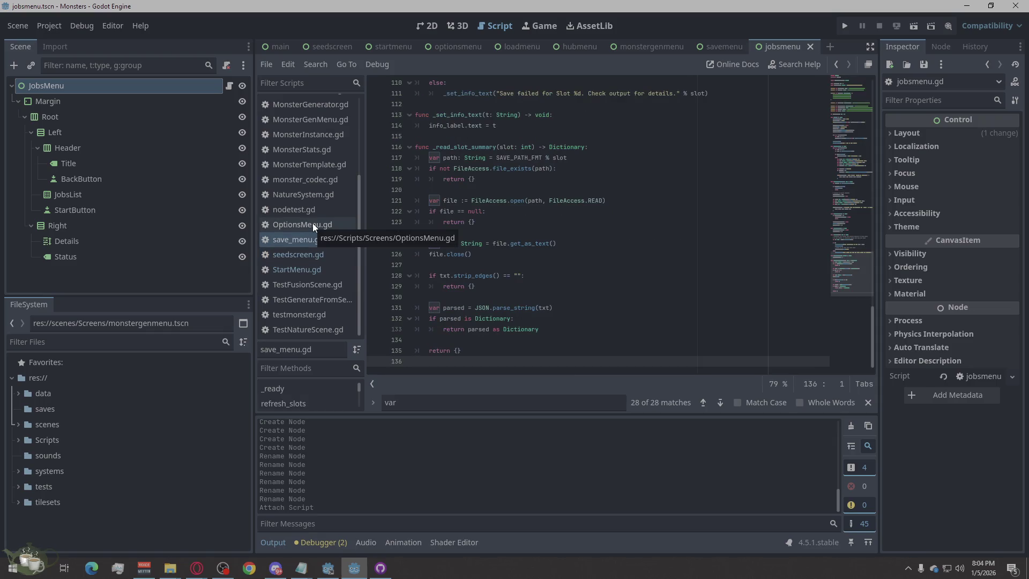
{"action": "left_click", "coordinate": [313, 223]}
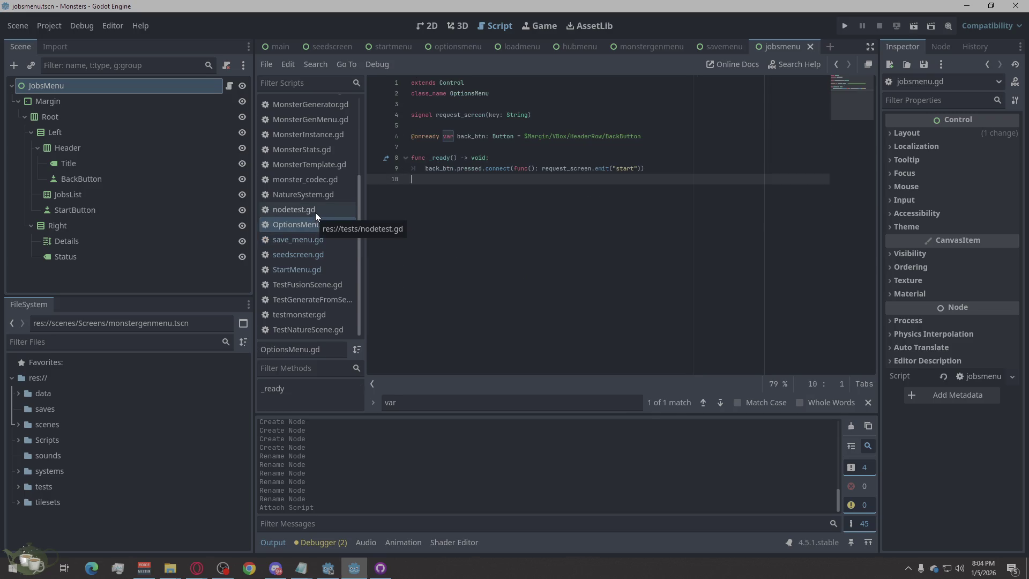
{"action": "left_click", "coordinate": [316, 212]}
{"action": "left_click", "coordinate": [311, 223]}
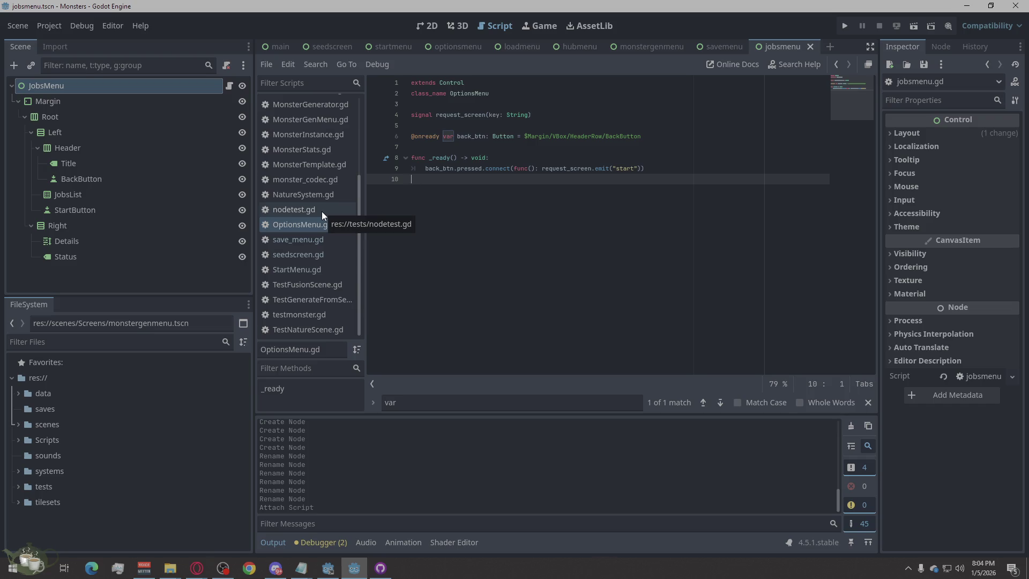
{"action": "scroll", "coordinate": [322, 212], "scroll_direction": "up", "scroll_amount": 5}
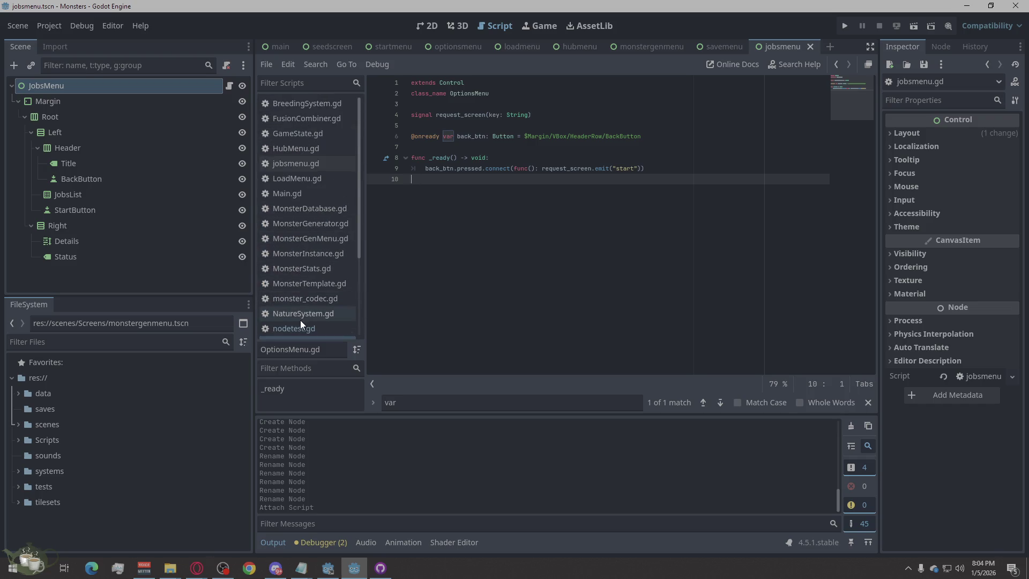
{"action": "scroll", "coordinate": [307, 316], "scroll_direction": "down", "scroll_amount": 2}
{"action": "scroll", "coordinate": [307, 316], "scroll_direction": "up", "scroll_amount": 2}
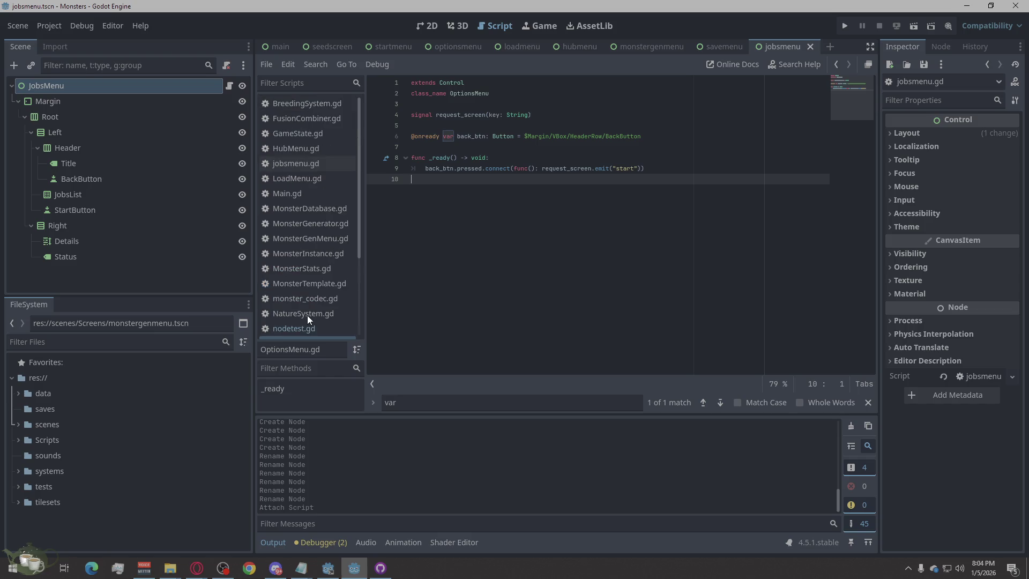
{"action": "left_click", "coordinate": [274, 567]}
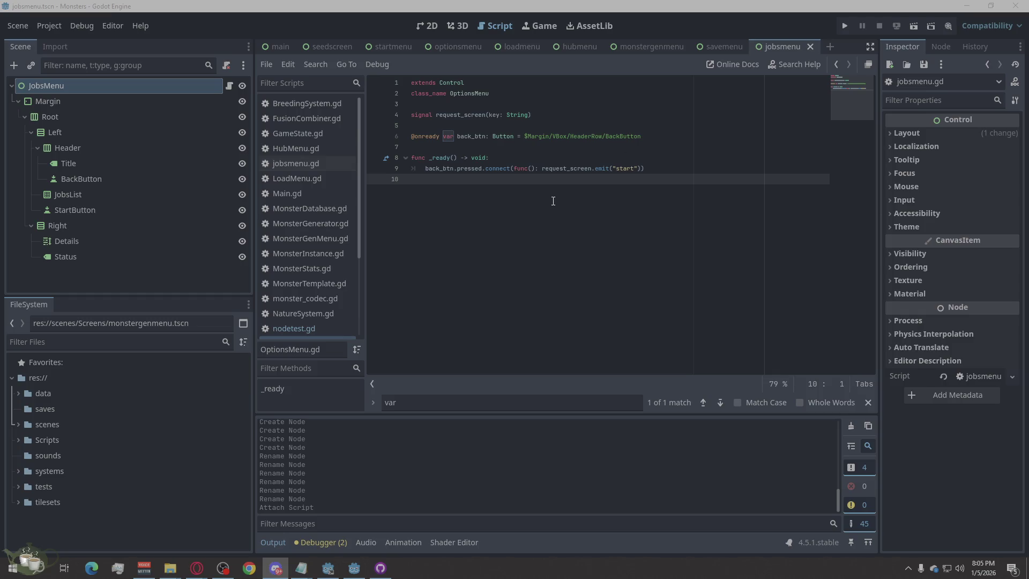
Run the game, open Jobs from a new game, and stop it after the get_jobs_catalog crash.
{"action": "left_click", "coordinate": [844, 25]}
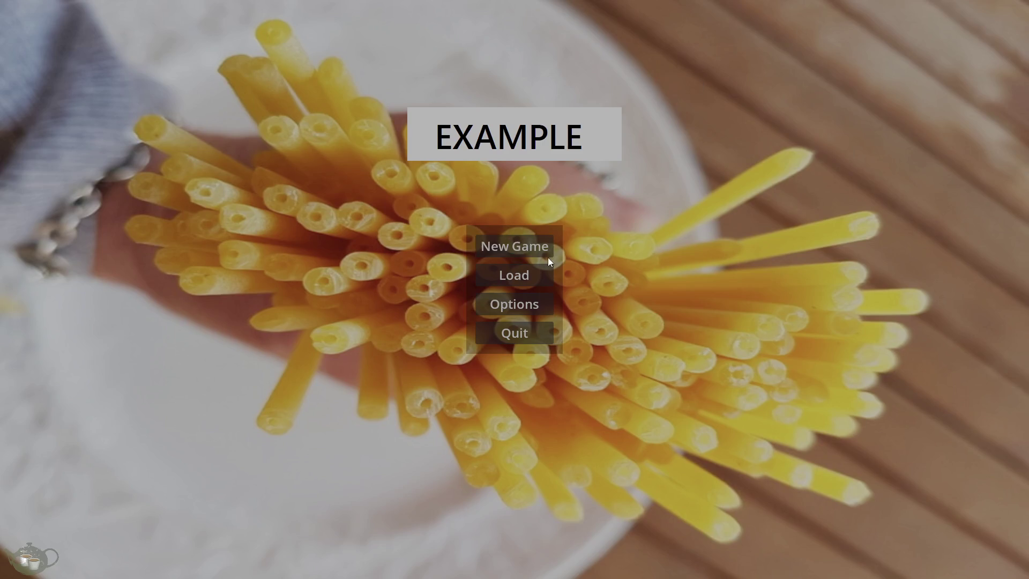
{"action": "left_click", "coordinate": [533, 253]}
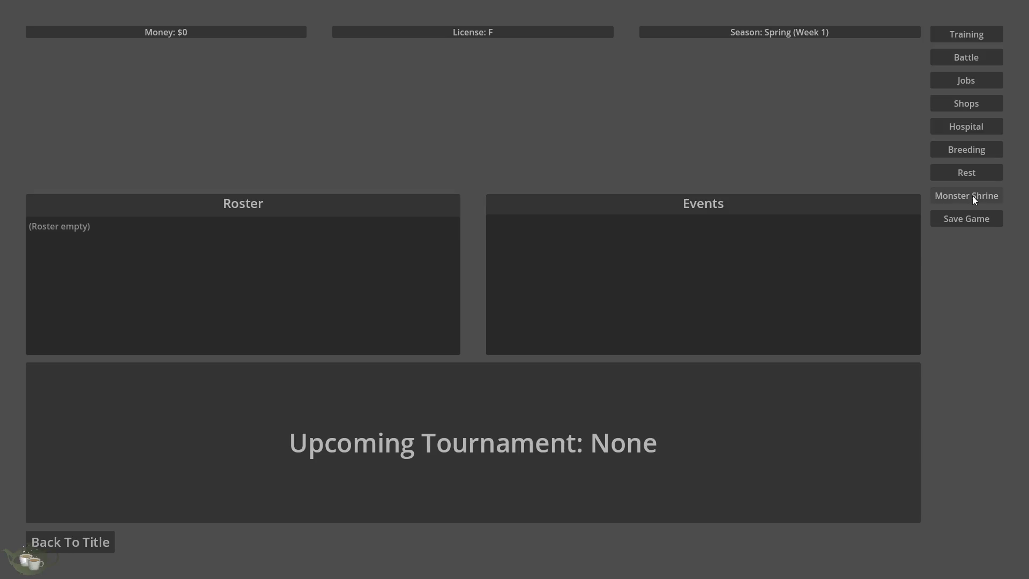
{"action": "left_click", "coordinate": [967, 85]}
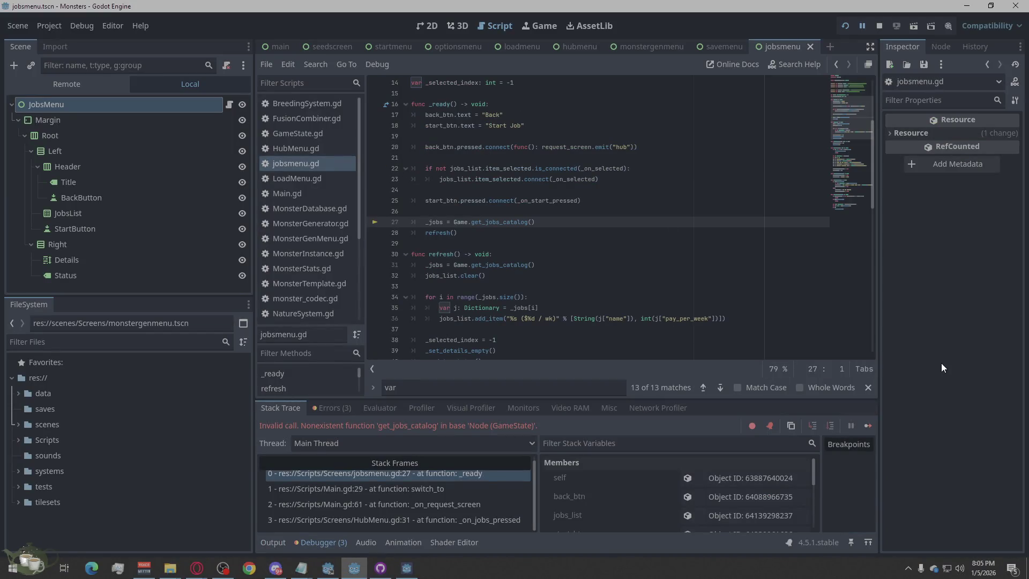
{"action": "left_click", "coordinate": [942, 362]}
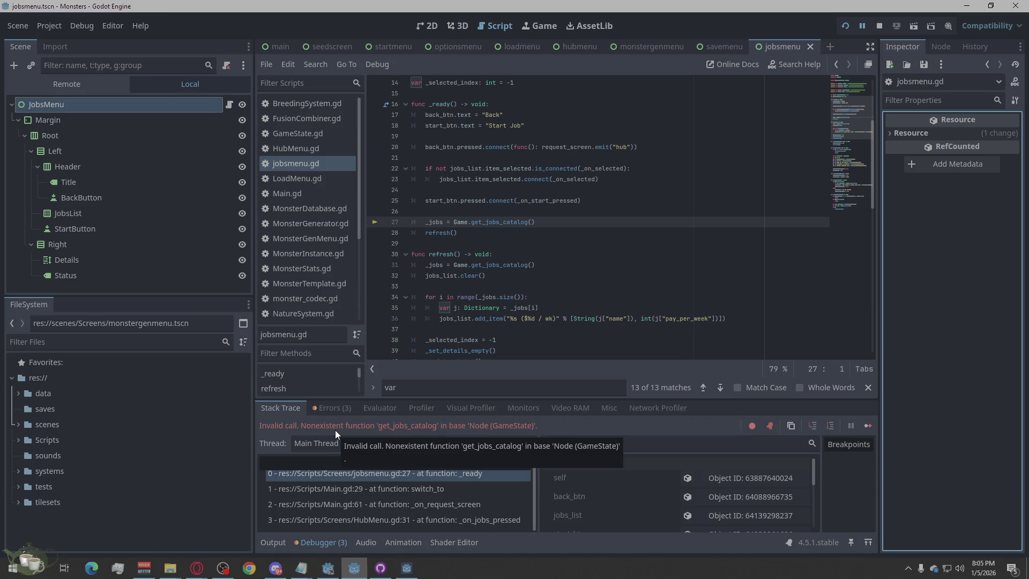
{"action": "left_click", "coordinate": [874, 25]}
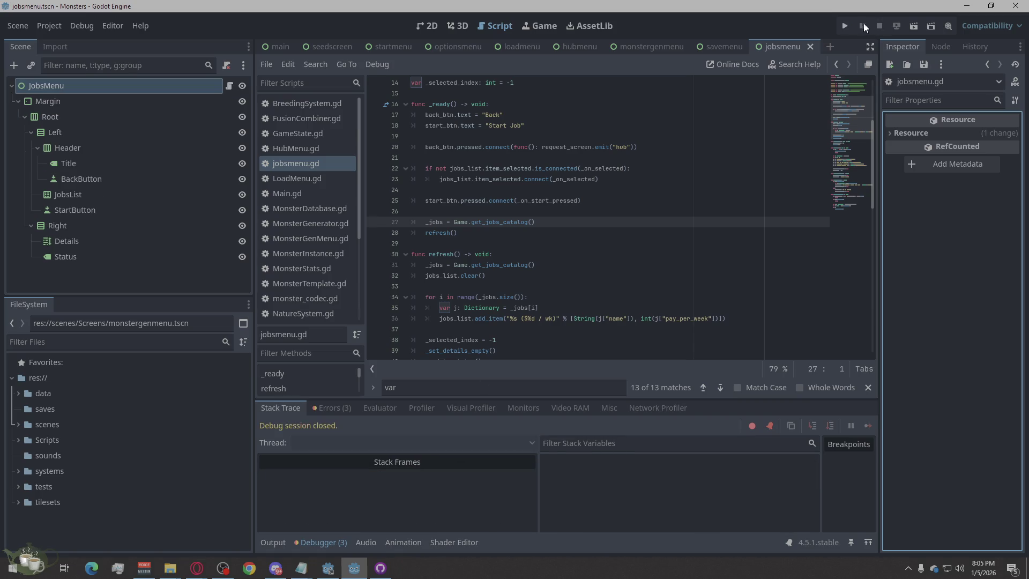
Run the game and browse the audio and input tabs of its Options screen.
{"action": "left_click", "coordinate": [845, 25]}
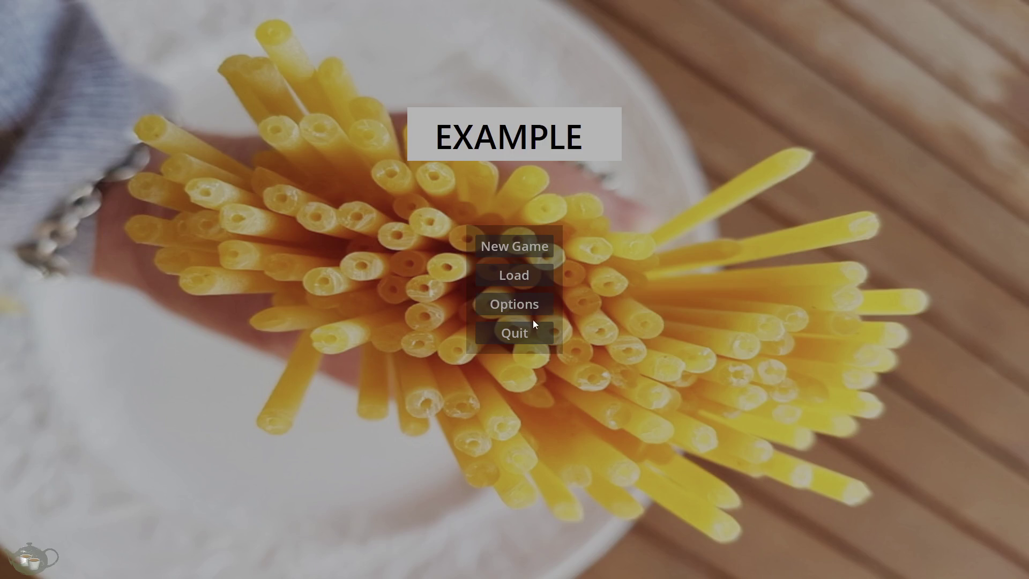
{"action": "left_click", "coordinate": [518, 303]}
{"action": "left_click", "coordinate": [523, 85]}
{"action": "left_click", "coordinate": [601, 84]}
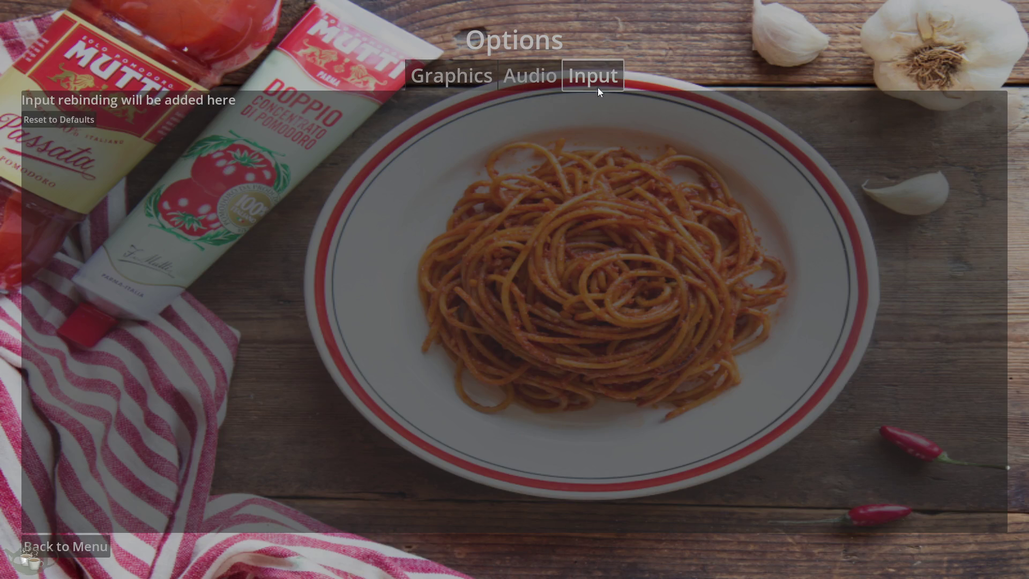
{"action": "left_click", "coordinate": [63, 546]}
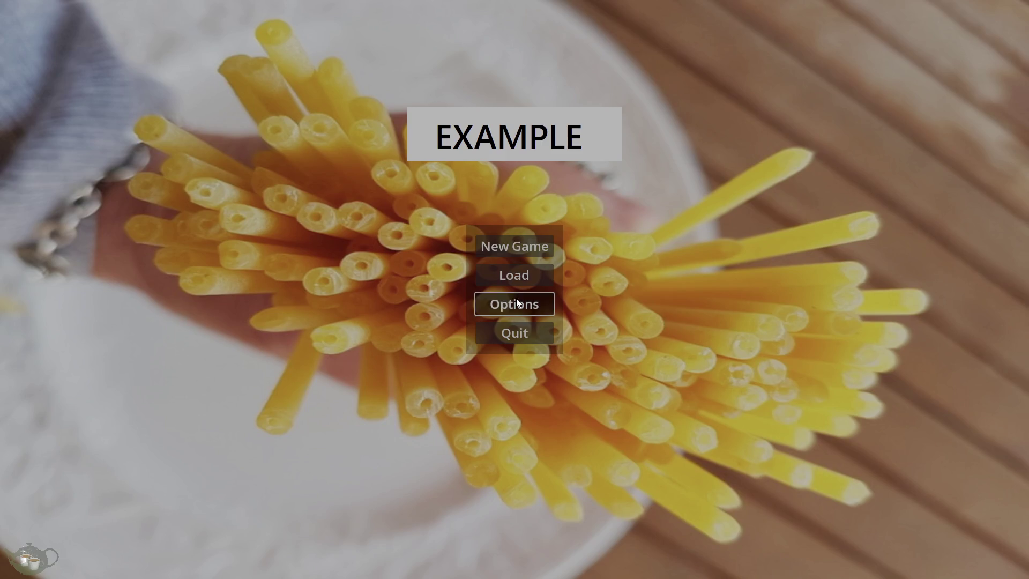
{"action": "left_click", "coordinate": [516, 304]}
Save the edited save_03 file in the text editor and close it.
{"action": "key", "text": "alt+Tab"}
{"action": "left_click", "coordinate": [306, 102]}
{"action": "left_click", "coordinate": [324, 150]}
{"action": "left_click", "coordinate": [678, 88]}
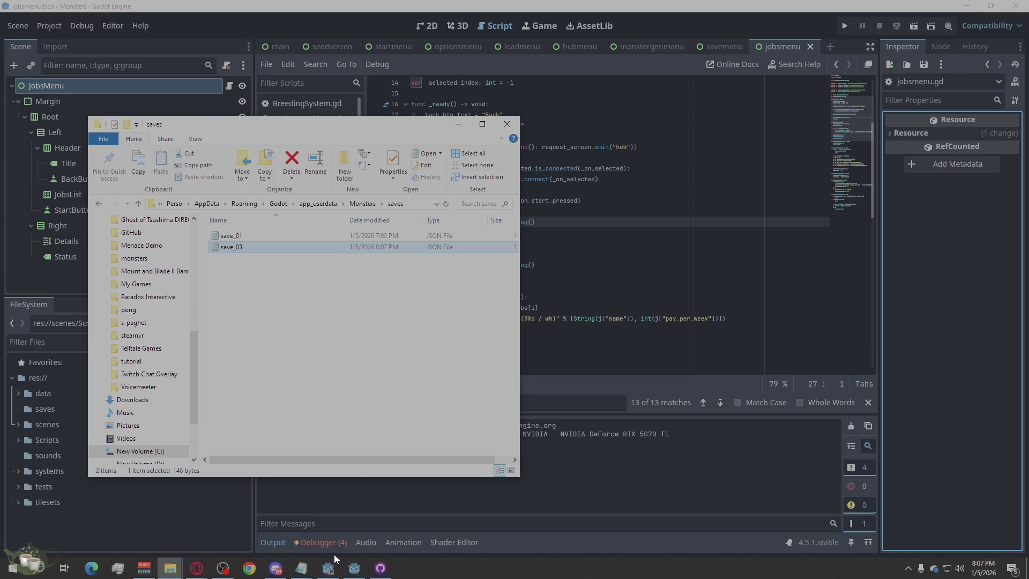
Rerun the game, load Save Slot 03 into the hub, and go back to the title.
{"action": "left_click", "coordinate": [845, 27]}
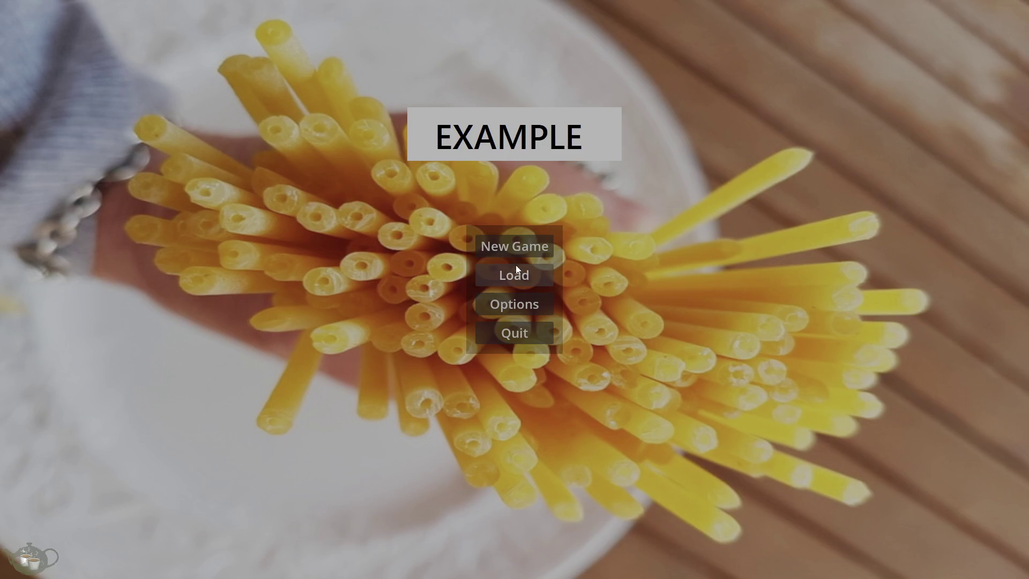
{"action": "left_click", "coordinate": [514, 272]}
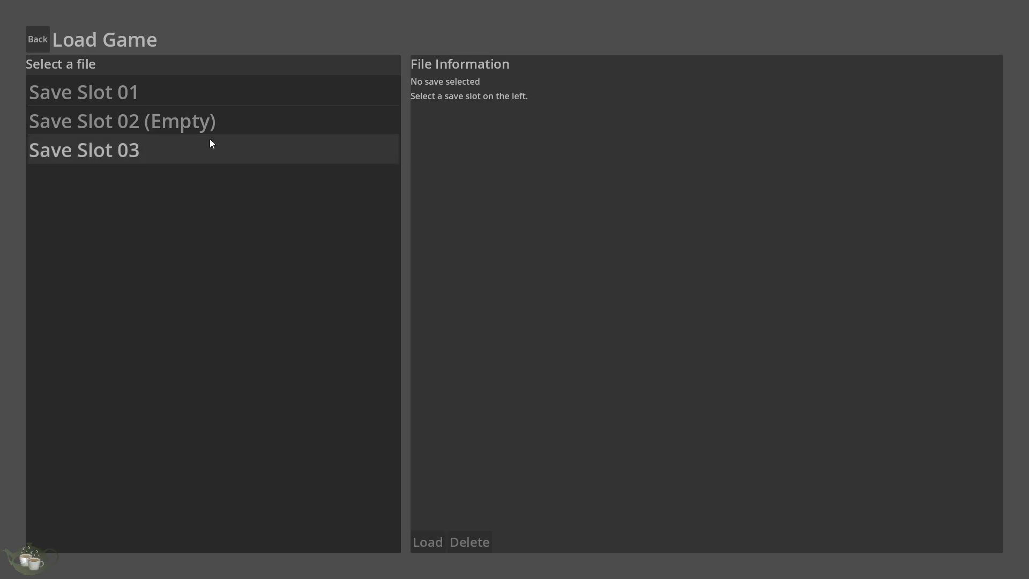
{"action": "left_click", "coordinate": [174, 159]}
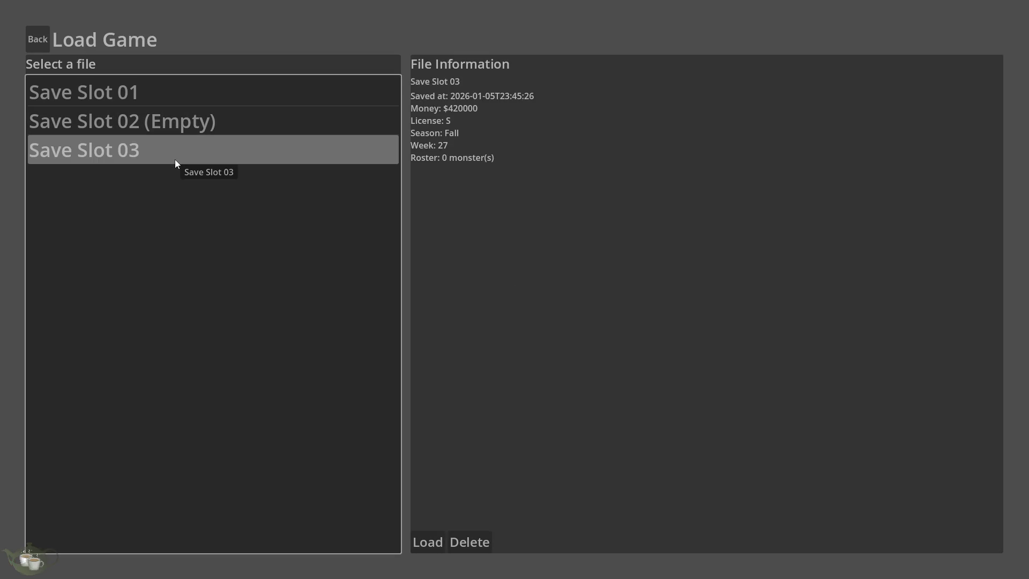
{"action": "left_click", "coordinate": [428, 542]}
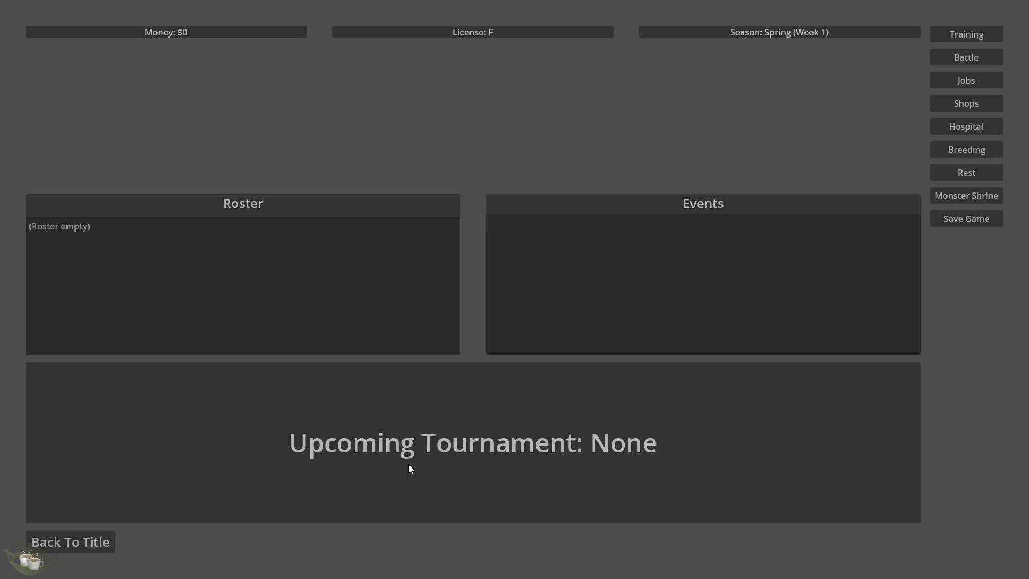
{"action": "left_click", "coordinate": [709, 204]}
{"action": "left_click", "coordinate": [264, 263]}
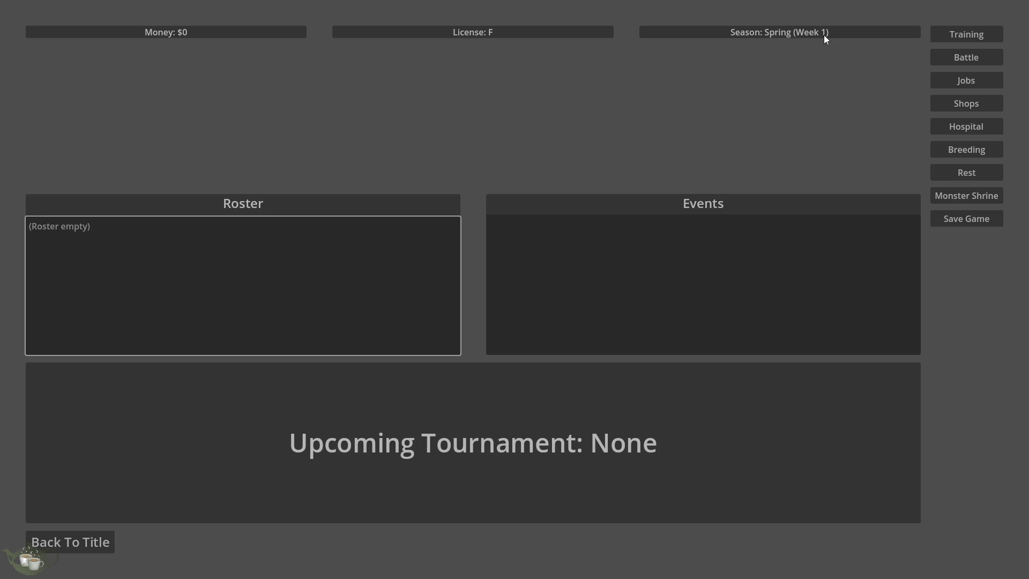
{"action": "left_click", "coordinate": [105, 541]}
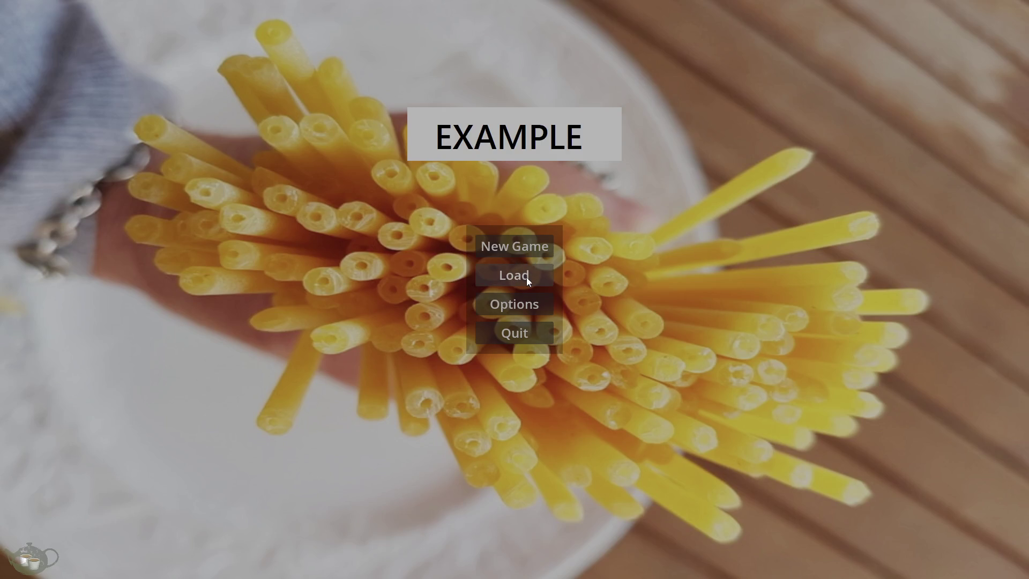
Compare Save Slot 03 with Slot 01, load Slot 03 again, then return to the title.
{"action": "left_click", "coordinate": [522, 277]}
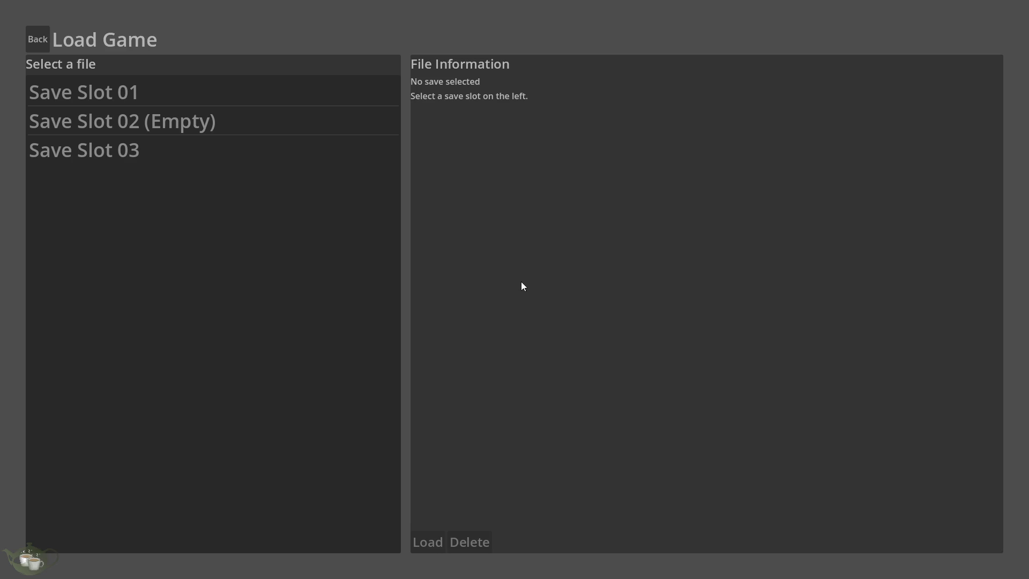
{"action": "left_click", "coordinate": [116, 160]}
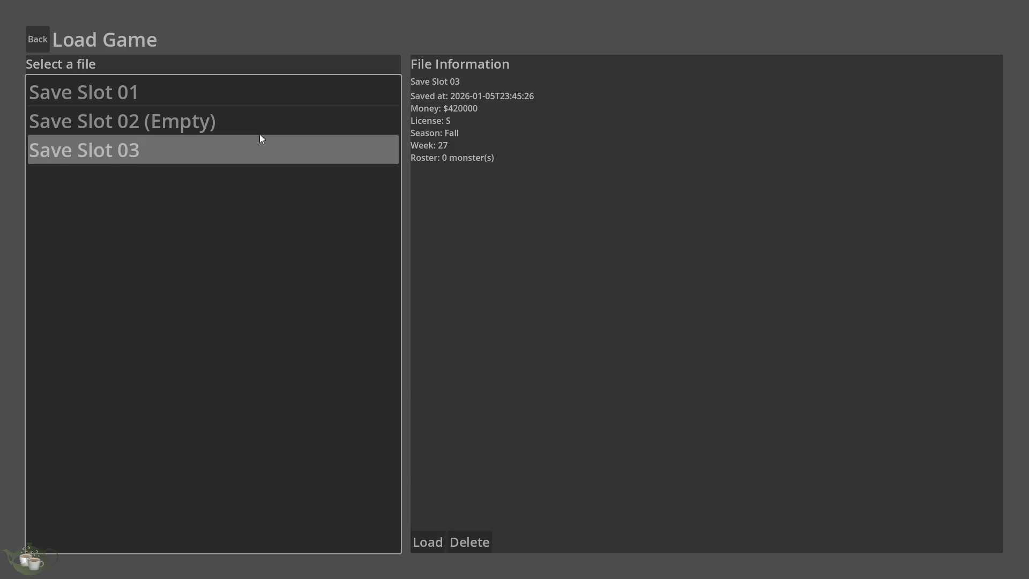
{"action": "left_click", "coordinate": [164, 94]}
{"action": "left_click", "coordinate": [153, 150]}
{"action": "left_click", "coordinate": [168, 101]}
{"action": "left_click", "coordinate": [193, 150]}
{"action": "left_click", "coordinate": [422, 543]}
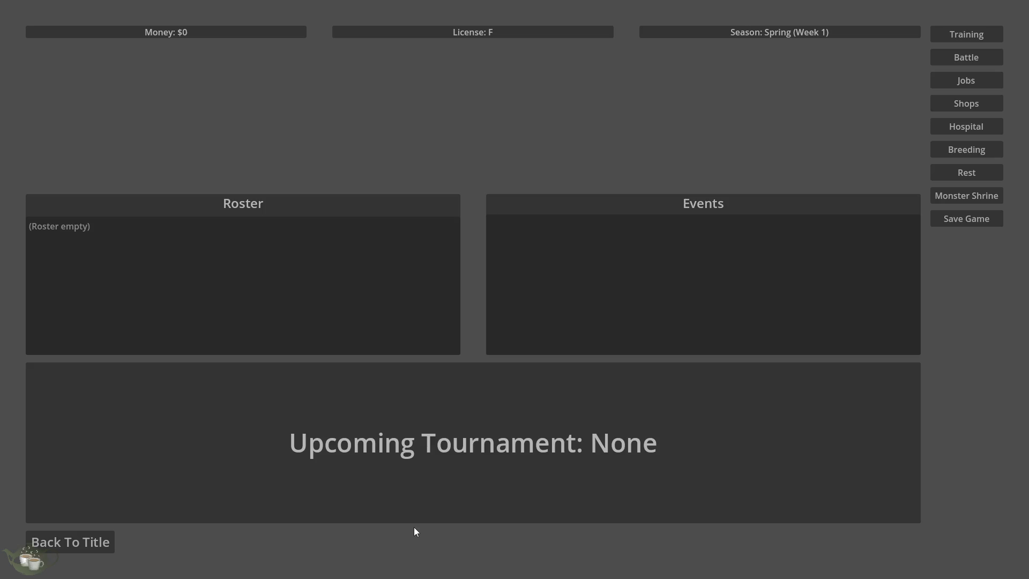
{"action": "left_click", "coordinate": [30, 546]}
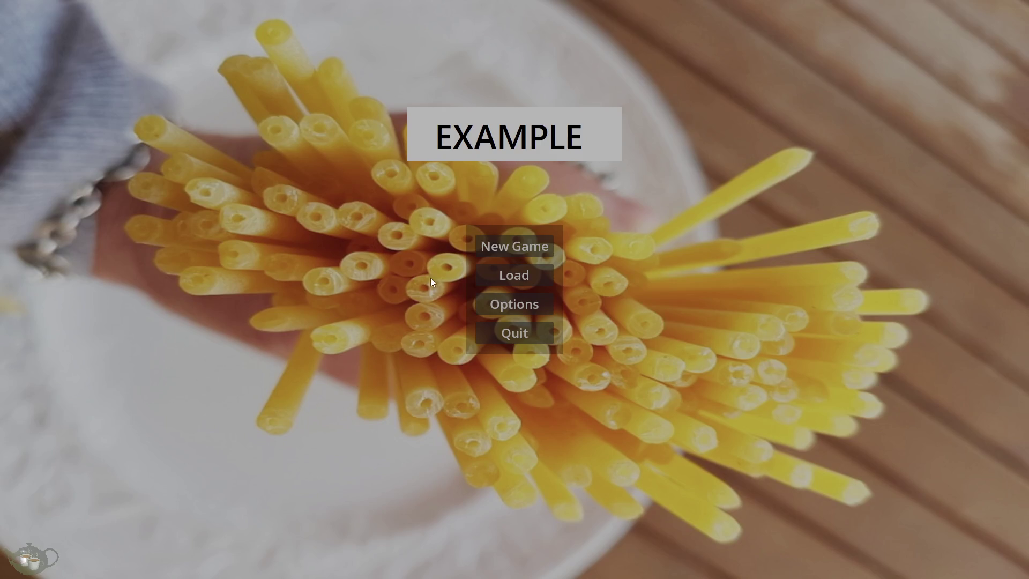
Delete Save Slot 03 from the Load Game screen and go back to the title.
{"action": "left_click", "coordinate": [491, 275]}
{"action": "left_click", "coordinate": [164, 155]}
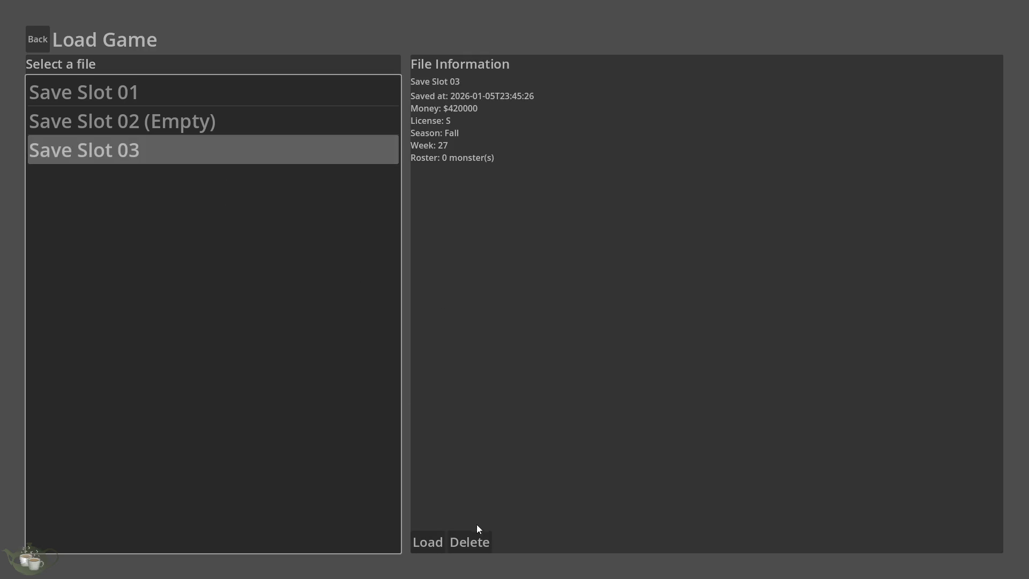
{"action": "left_click", "coordinate": [470, 541]}
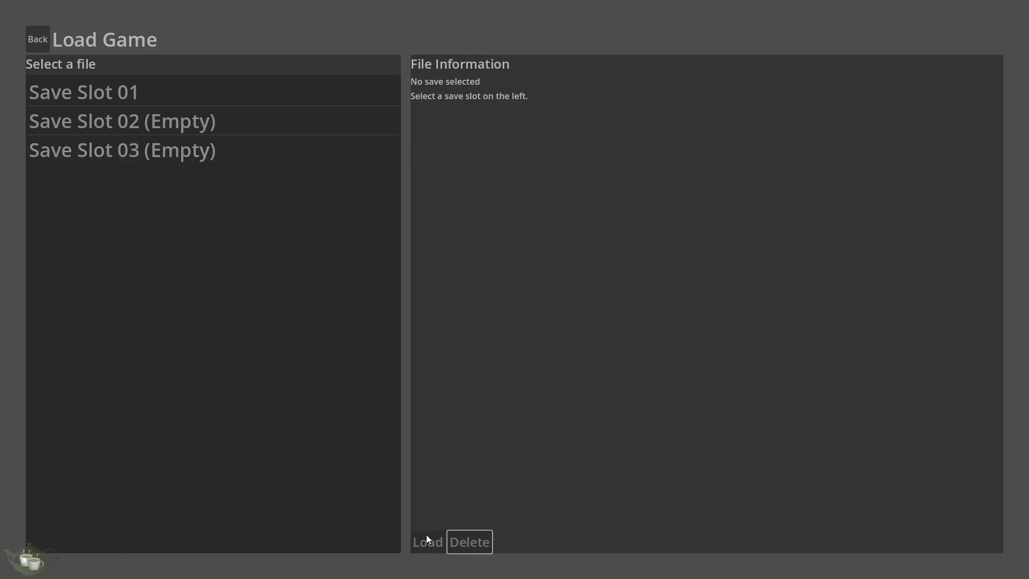
{"action": "left_click", "coordinate": [33, 36]}
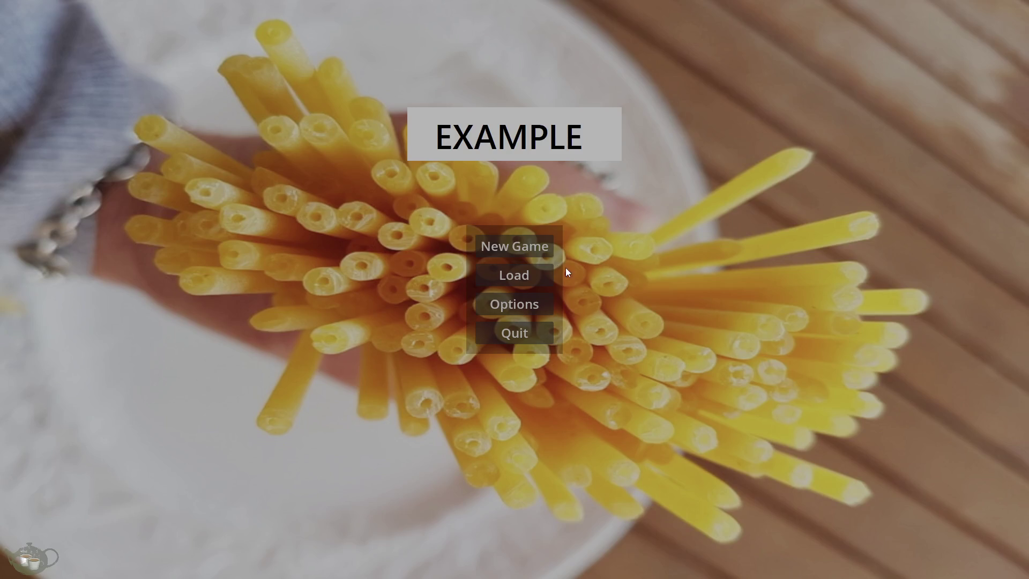
Start a new game, look at the save slots, and return to the title screen.
{"action": "left_click", "coordinate": [539, 247]}
{"action": "left_click", "coordinate": [943, 219]}
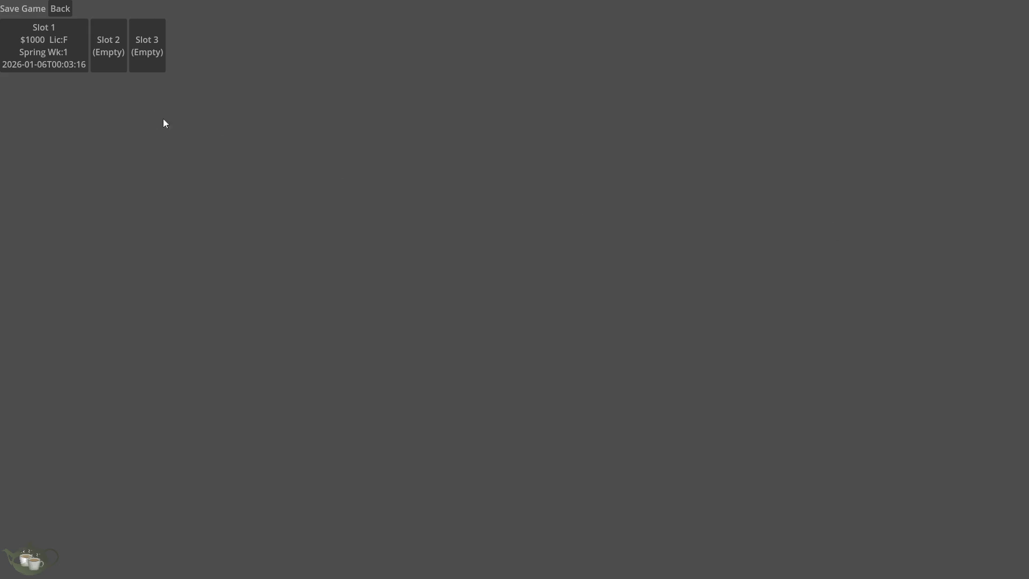
{"action": "left_click", "coordinate": [145, 52]}
{"action": "left_click", "coordinate": [100, 549]}
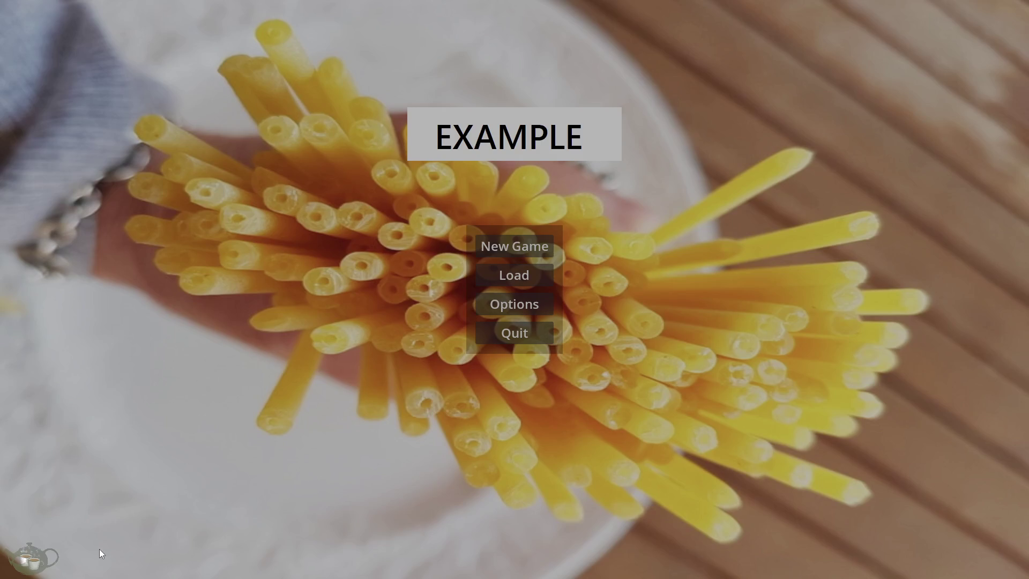
On the Load Game screen, switch between Save Slots 01, 02 and 03 to compare their info.
{"action": "left_click", "coordinate": [496, 276]}
{"action": "left_click", "coordinate": [170, 151]}
{"action": "left_click", "coordinate": [190, 96]}
{"action": "left_click", "coordinate": [165, 152]}
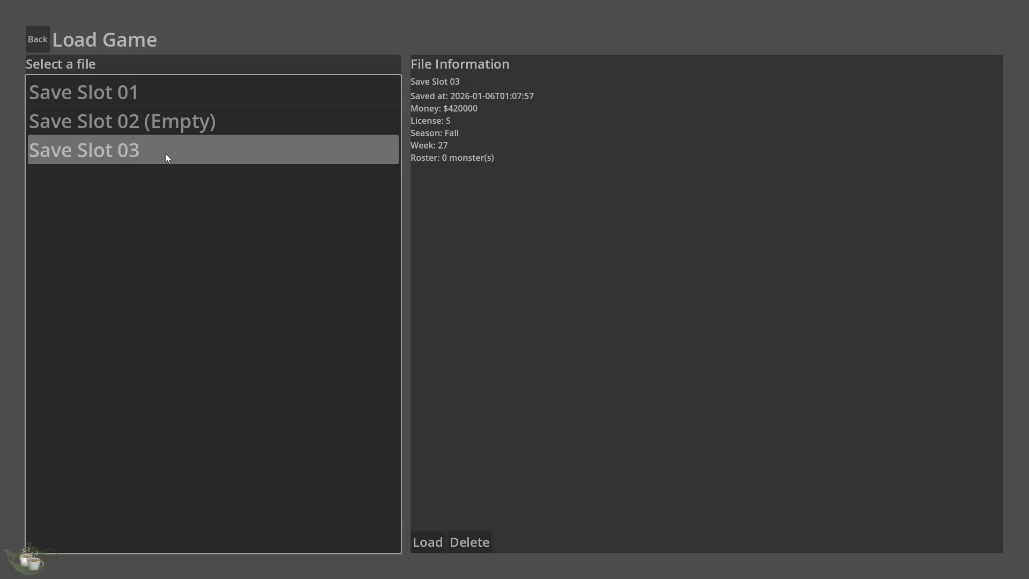
{"action": "left_click", "coordinate": [168, 98]}
{"action": "left_click", "coordinate": [127, 149]}
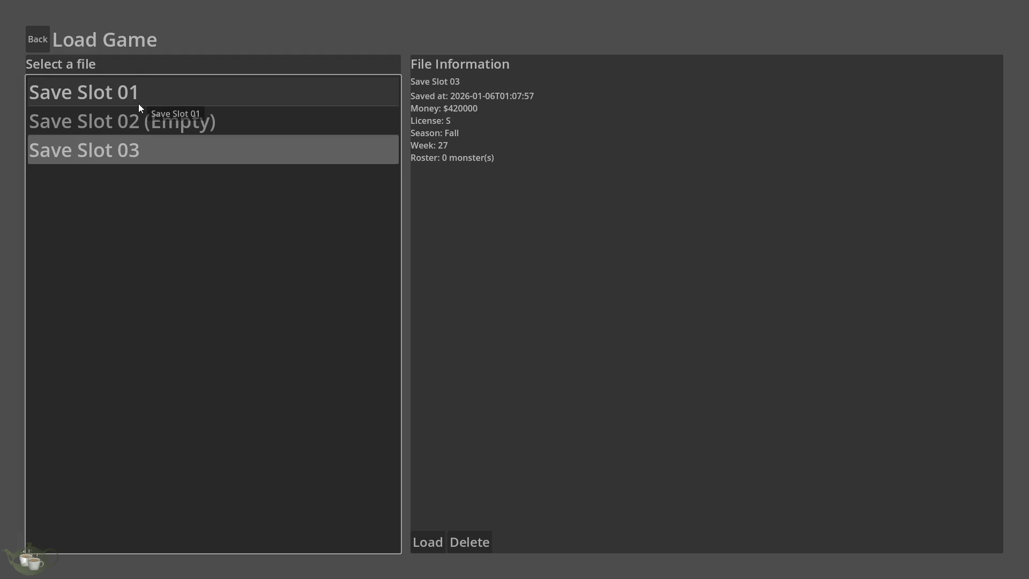
{"action": "left_click", "coordinate": [138, 104]}
{"action": "left_click", "coordinate": [128, 126]}
{"action": "left_click", "coordinate": [134, 104]}
{"action": "left_click", "coordinate": [123, 148]}
{"action": "left_click", "coordinate": [133, 105]}
{"action": "left_click", "coordinate": [123, 149]}
{"action": "left_click", "coordinate": [127, 105]}
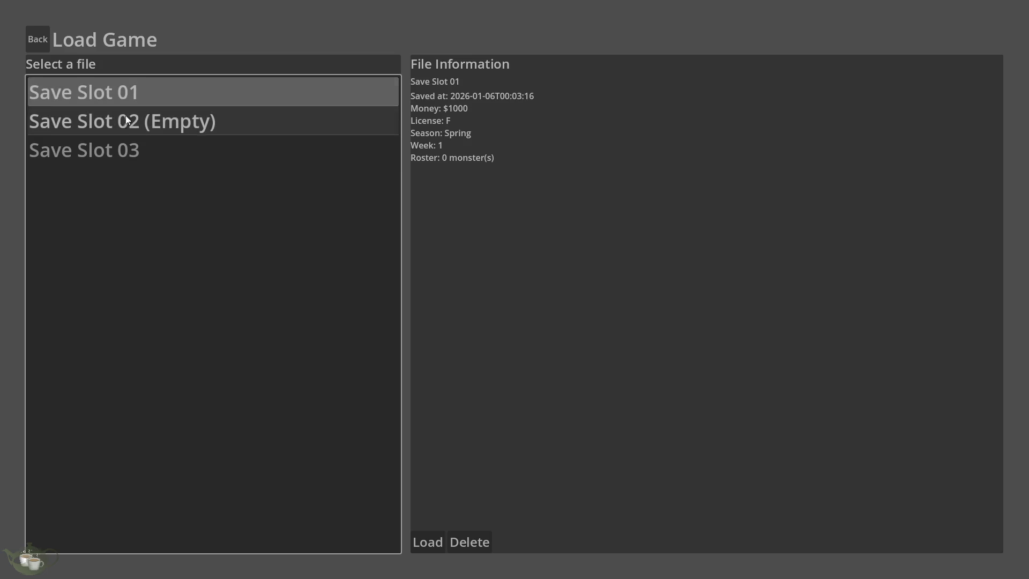
{"action": "left_click", "coordinate": [119, 145]}
Check Slot 01's details and confirm Save Slot 02 is Empty, then go back to the title menu.
{"action": "left_click", "coordinate": [130, 95]}
{"action": "left_click", "coordinate": [118, 143]}
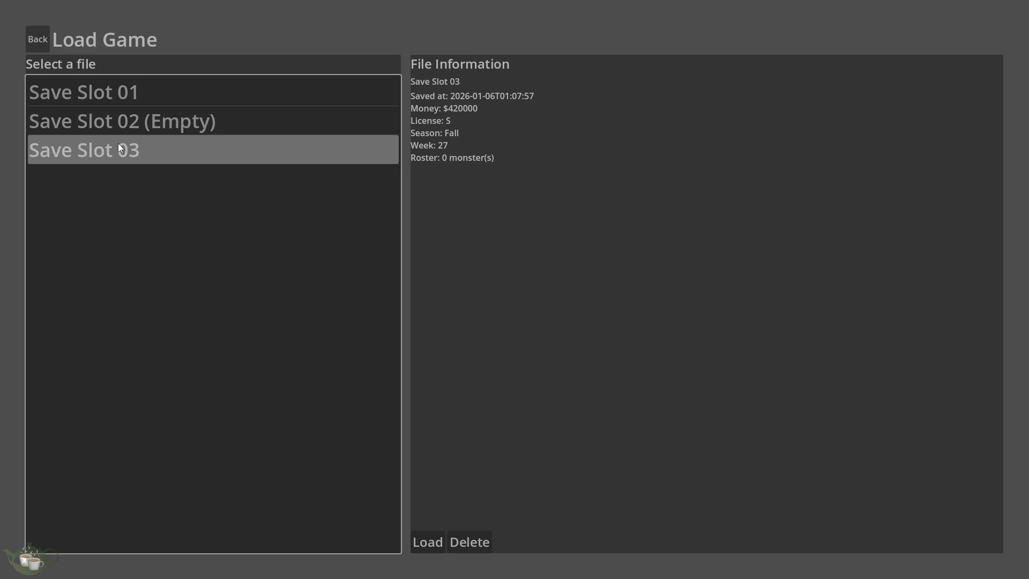
{"action": "left_click", "coordinate": [120, 126]}
{"action": "left_click", "coordinate": [114, 141]}
{"action": "left_click", "coordinate": [132, 93]}
{"action": "left_click", "coordinate": [118, 141]}
{"action": "left_click", "coordinate": [137, 82]}
{"action": "left_click", "coordinate": [43, 40]}
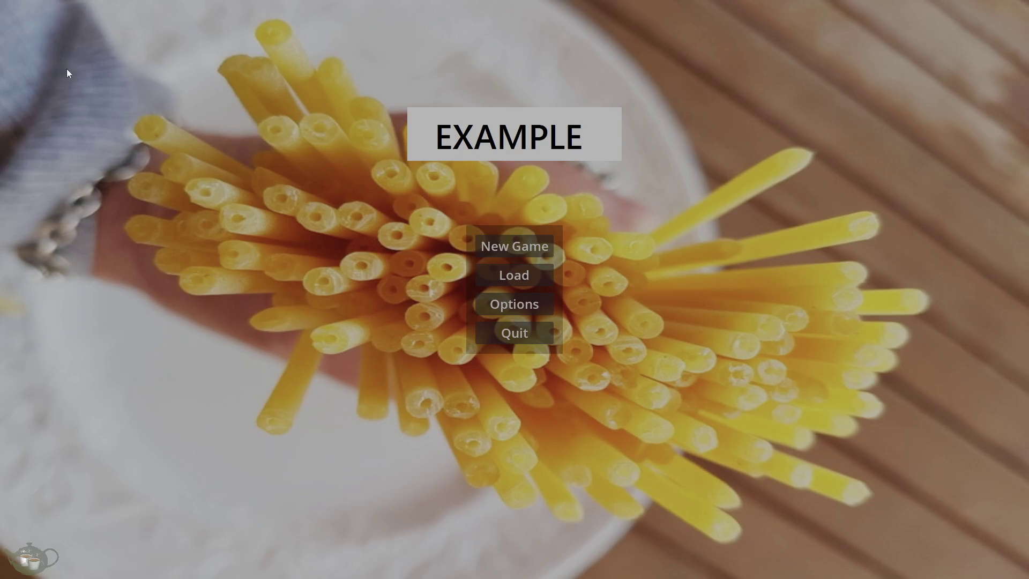
Start a new game, save it into Save Slot 02, and return to the title menu.
{"action": "left_click", "coordinate": [530, 245]}
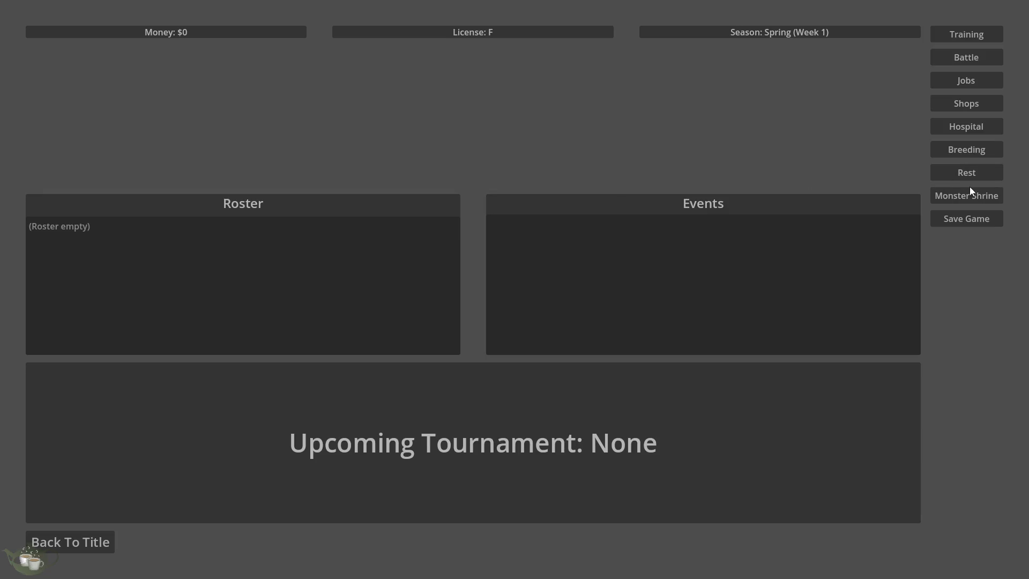
{"action": "left_click", "coordinate": [976, 219]}
{"action": "left_click", "coordinate": [108, 45]}
{"action": "left_click", "coordinate": [87, 542]}
On the Load Game screen, compare the file details across Save Slots 01–03.
{"action": "left_click", "coordinate": [498, 275]}
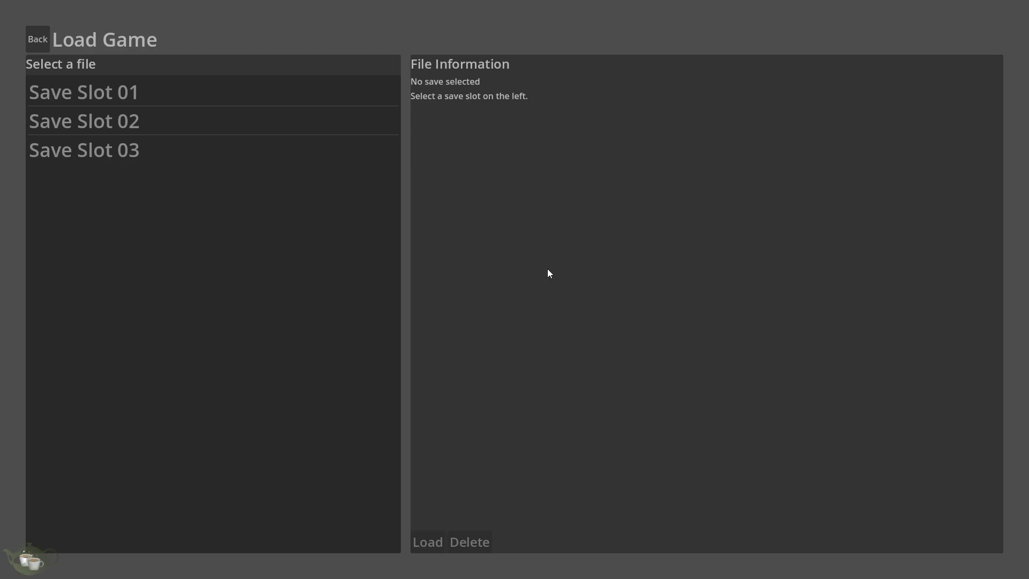
{"action": "left_click", "coordinate": [126, 124]}
{"action": "left_click", "coordinate": [123, 92]}
{"action": "left_click", "coordinate": [121, 123]}
{"action": "left_click", "coordinate": [121, 150]}
{"action": "left_click", "coordinate": [135, 126]}
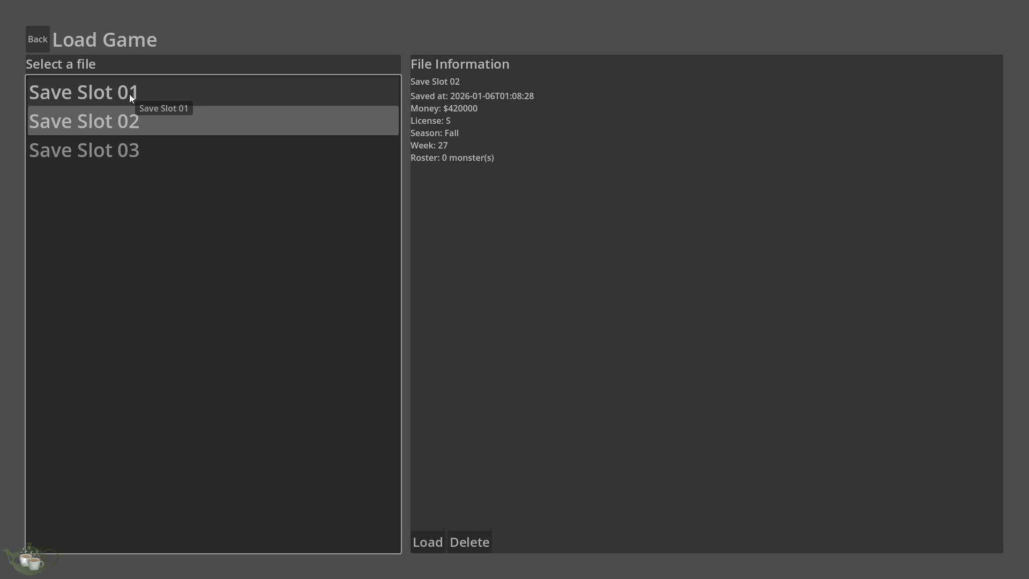
{"action": "left_click", "coordinate": [129, 94]}
{"action": "left_click", "coordinate": [119, 152]}
Confirm Slot 02 holds the Fall week 27 save with $420000, then quit the game.
{"action": "left_click", "coordinate": [134, 122]}
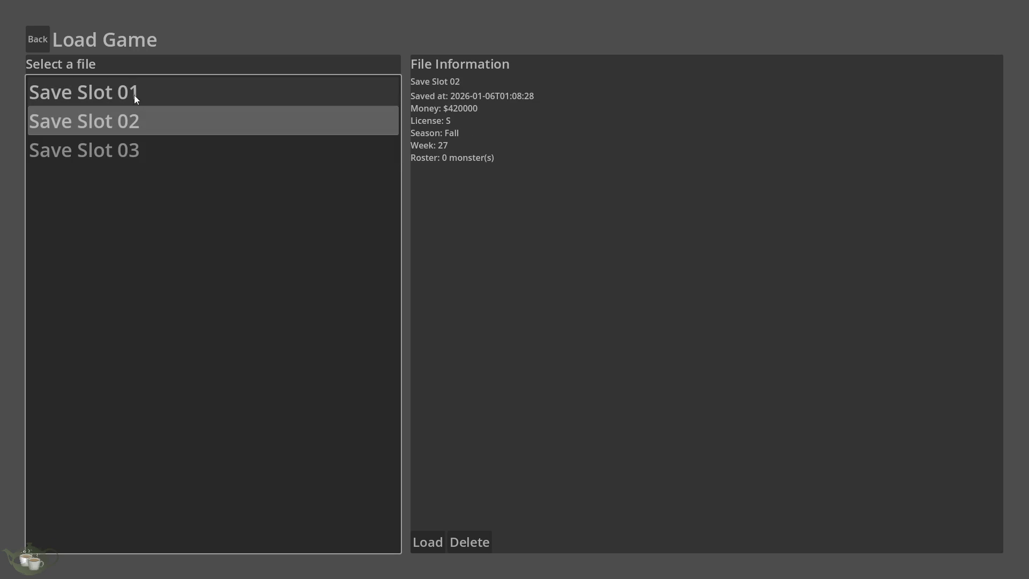
{"action": "left_click", "coordinate": [138, 87]}
{"action": "left_click", "coordinate": [124, 113]}
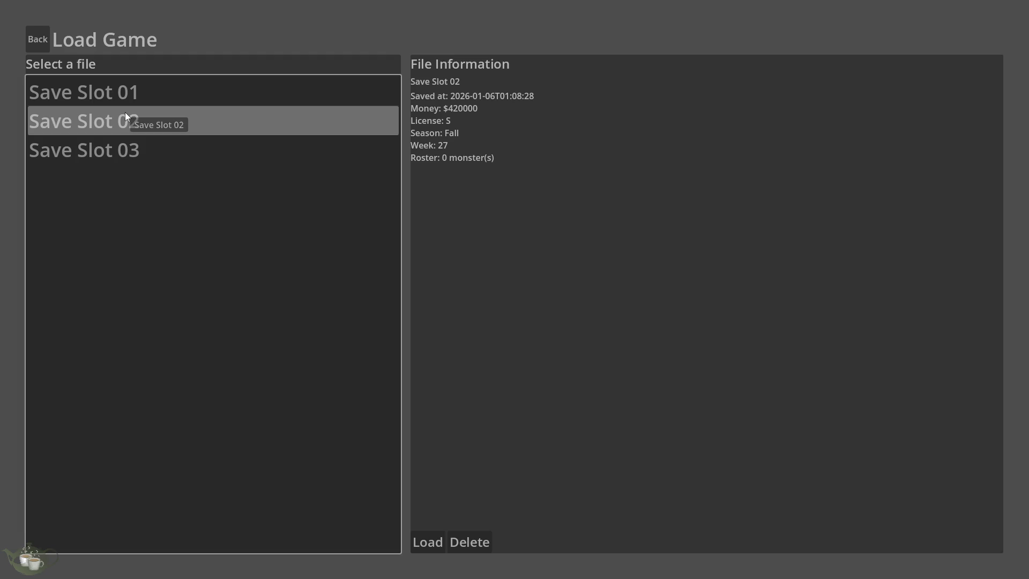
{"action": "left_click", "coordinate": [124, 86]}
{"action": "left_click", "coordinate": [116, 111]}
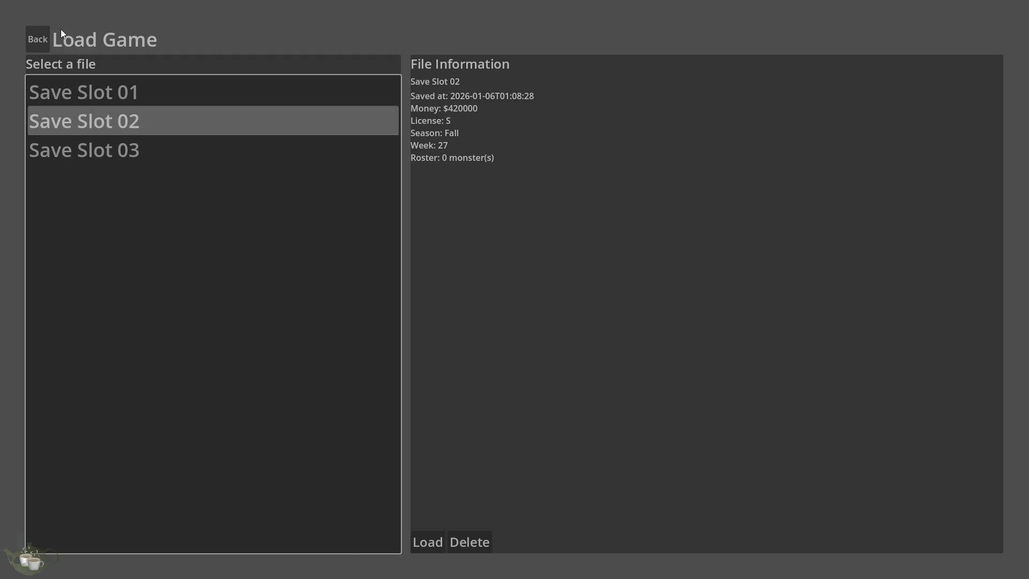
{"action": "left_click", "coordinate": [31, 36]}
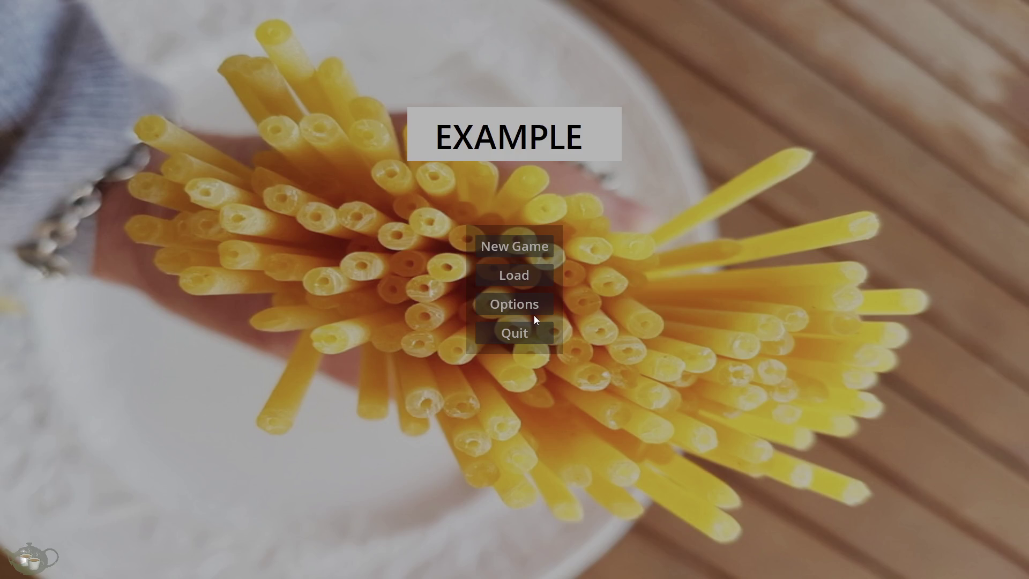
{"action": "left_click", "coordinate": [535, 328]}
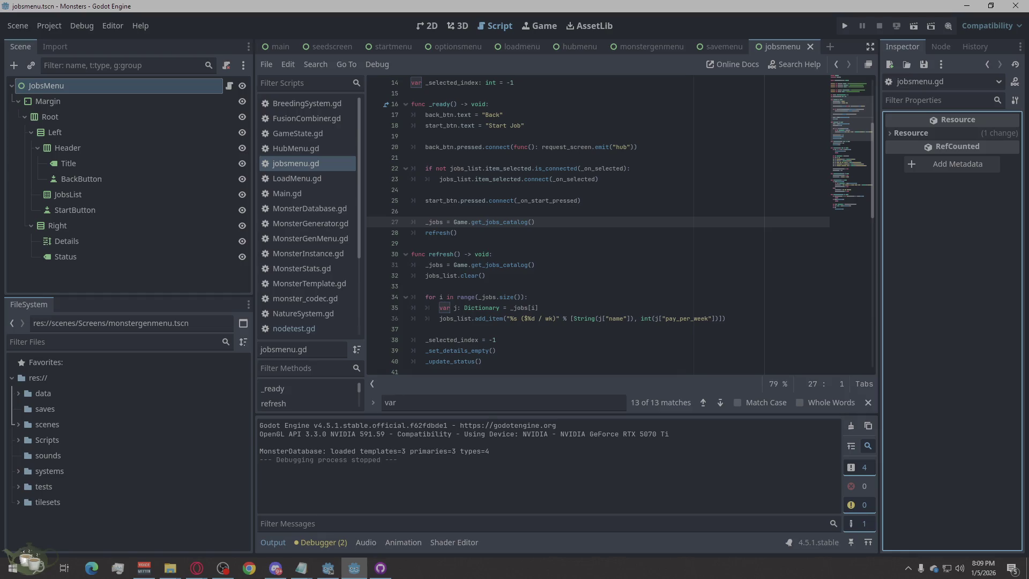
Open Main.gd to the _scene_for_key block that routes "jobs" to JOBS_MENU.
{"action": "key", "text": "alt+Tab"}
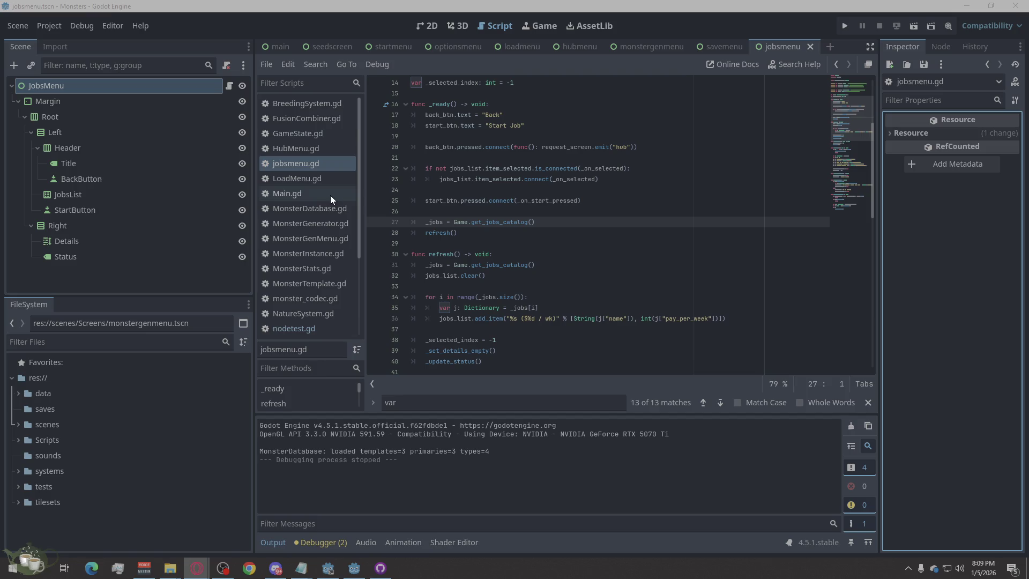
{"action": "left_click", "coordinate": [298, 194]}
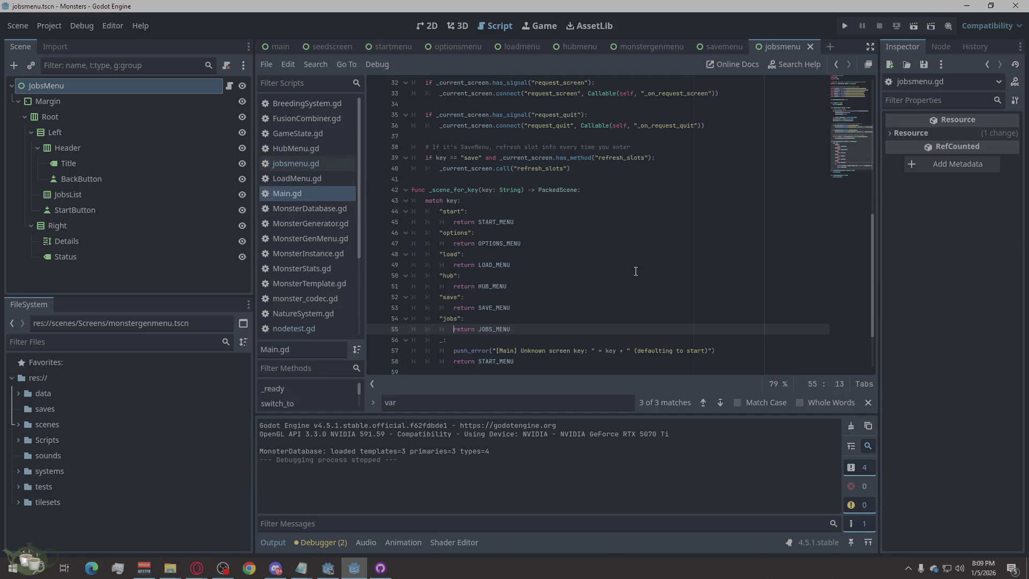
Select all of GameState.gd's code, then switch to the hubmenu scene.
{"action": "left_click", "coordinate": [322, 133]}
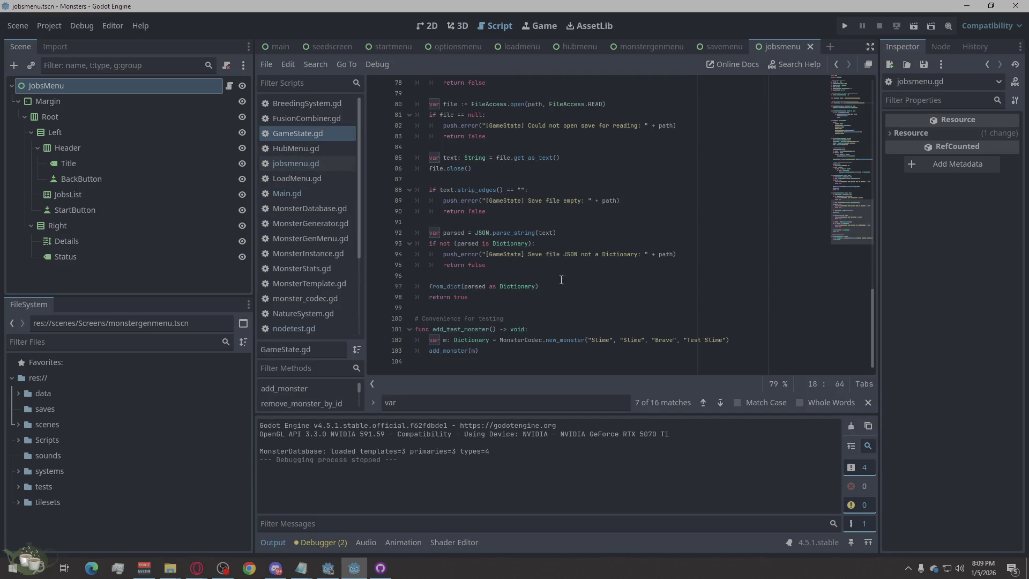
{"action": "mouse_move", "coordinate": [455, 358]}
{"action": "left_mouse_down"}
{"action": "mouse_move", "coordinate": [428, 327]}
{"action": "mouse_move", "coordinate": [452, 179]}
{"action": "mouse_move", "coordinate": [429, 106]}
{"action": "mouse_move", "coordinate": [404, 79]}
{"action": "left_mouse_up"}
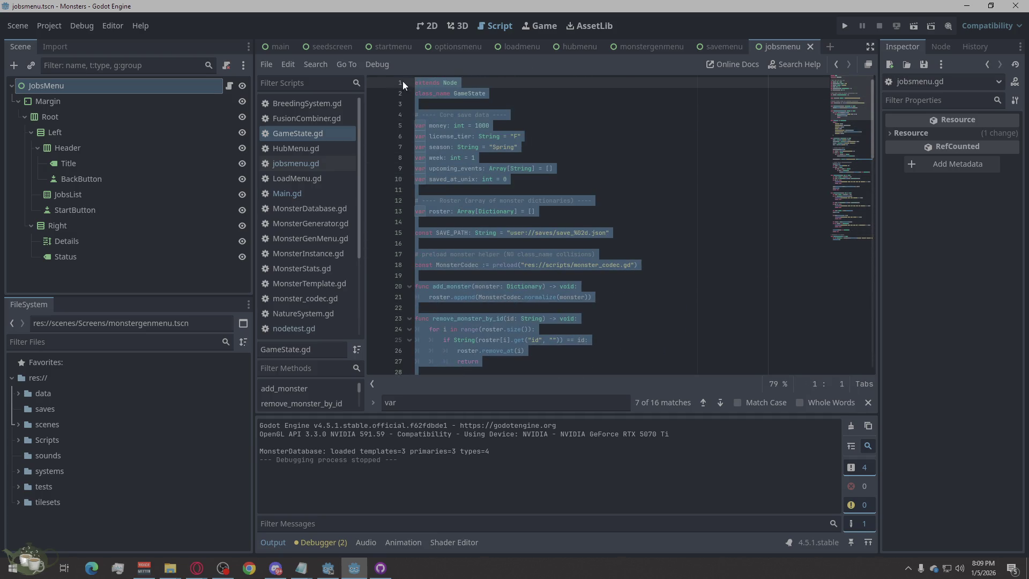
{"action": "key", "text": "alt+Tab"}
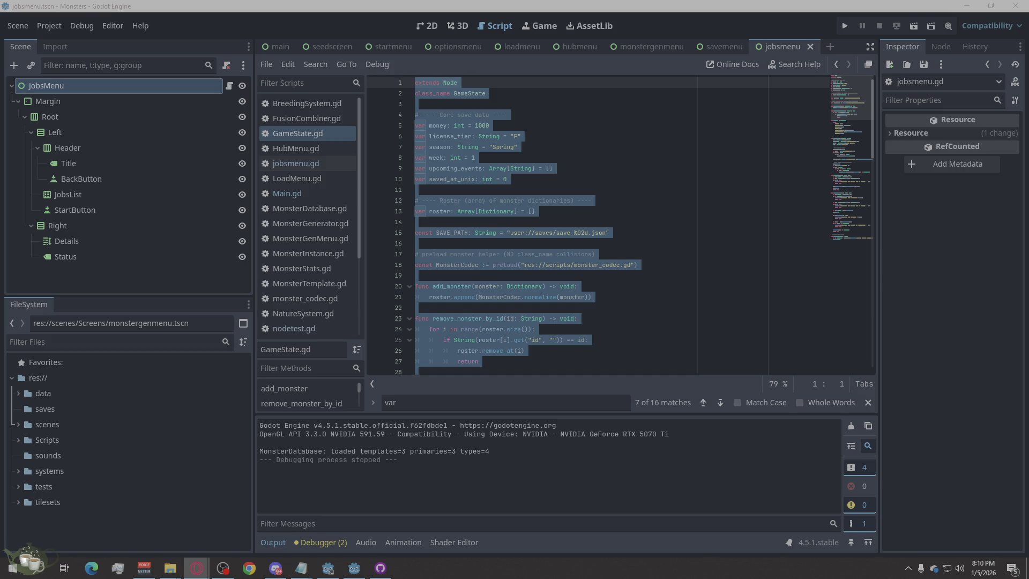
{"action": "left_click", "coordinate": [573, 48]}
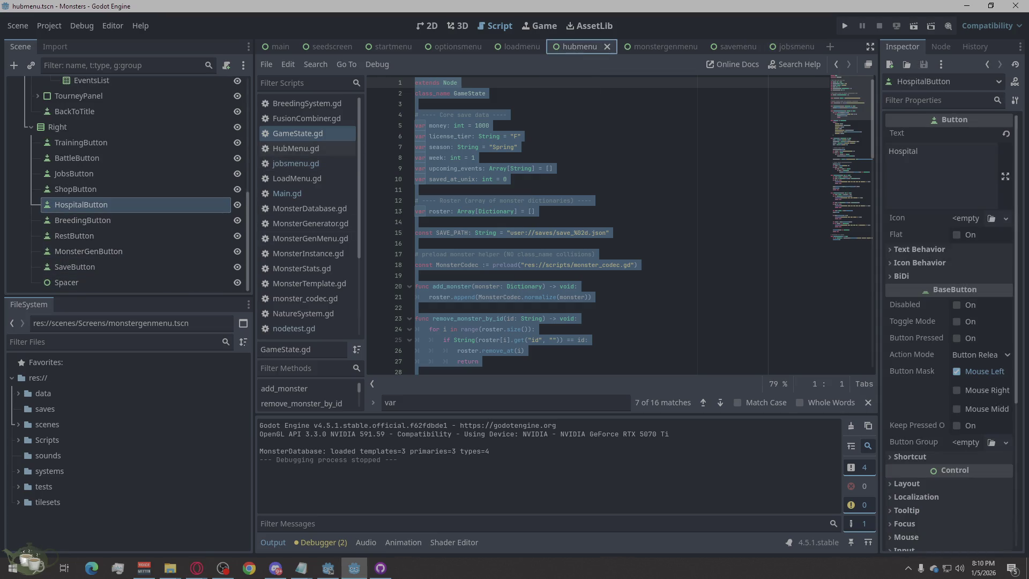
{"action": "key", "text": "alt+Tab"}
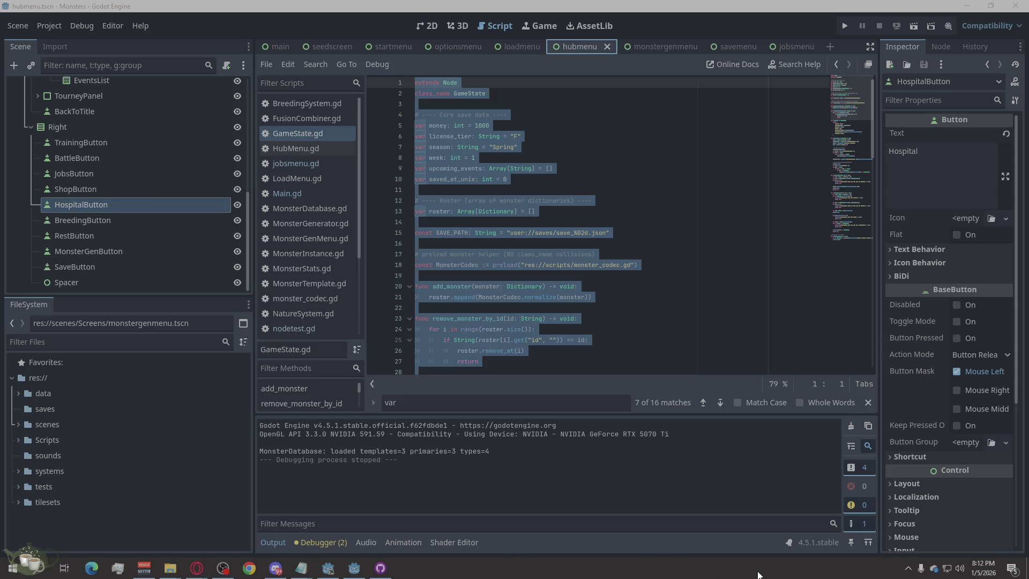
{"action": "left_click", "coordinate": [806, 543]}
Deselect GameState.gd's code and move the dock splitter left to widen the script editor.
{"action": "left_click", "coordinate": [551, 352]}
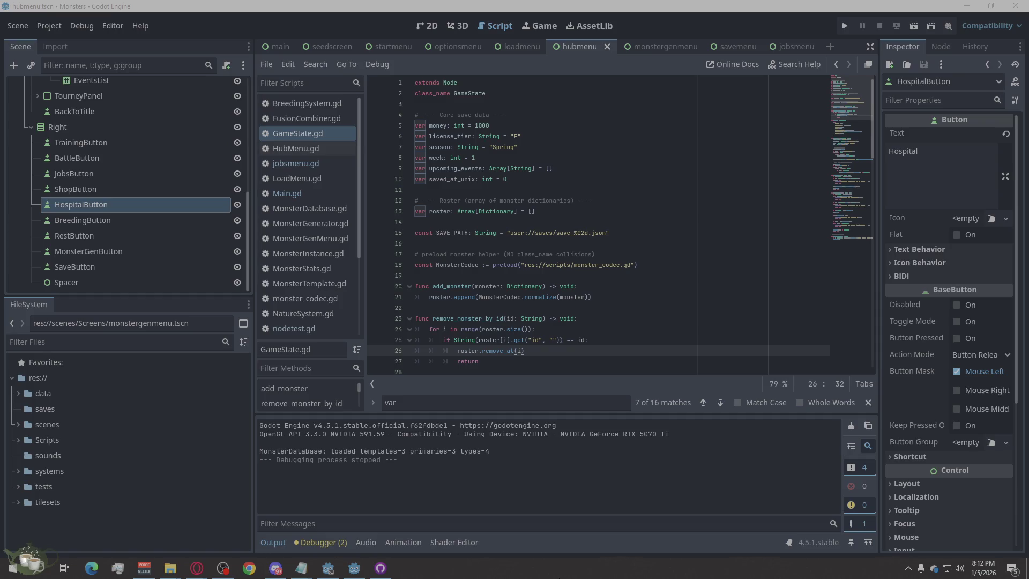
{"action": "key", "text": "alt+Tab"}
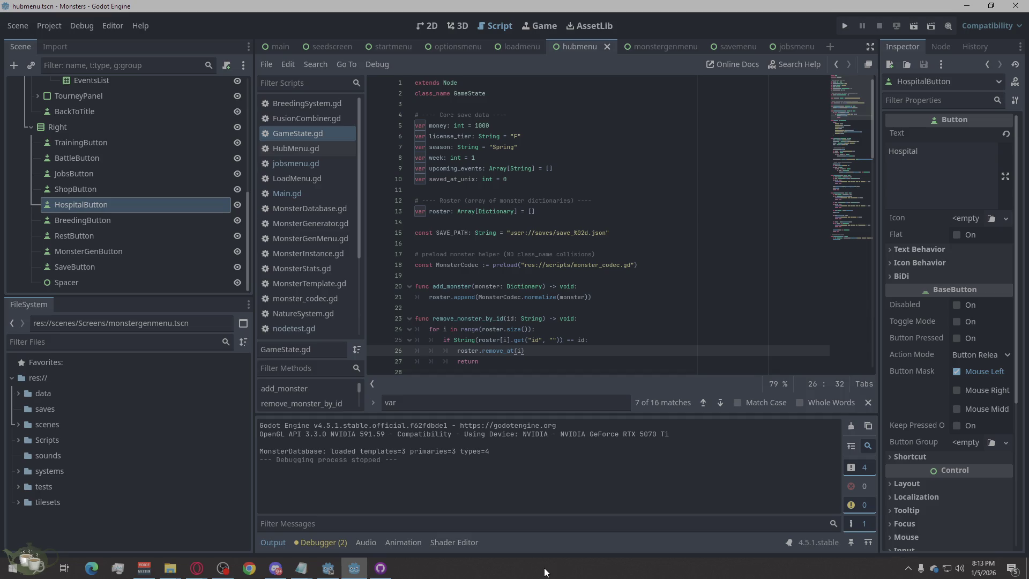
{"action": "left_click", "coordinate": [543, 574]}
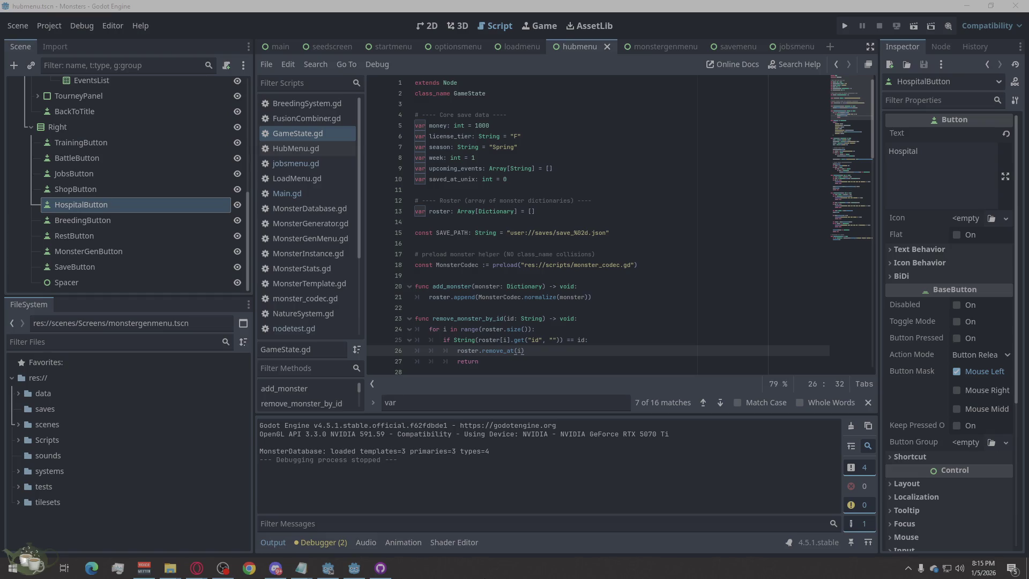
{"action": "left_click_drag", "start_coordinate": [254, 411], "coordinate": [192, 414]}
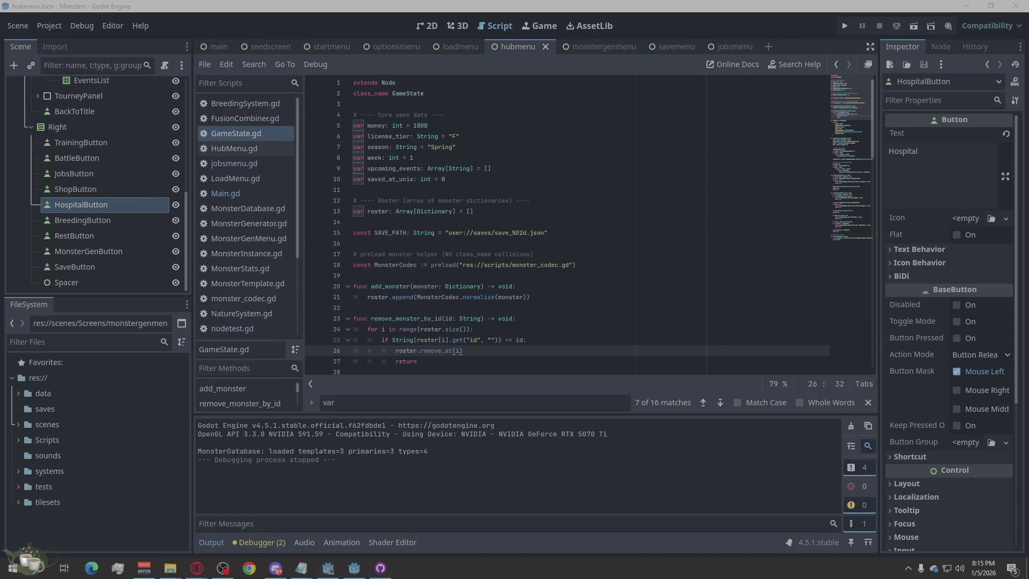